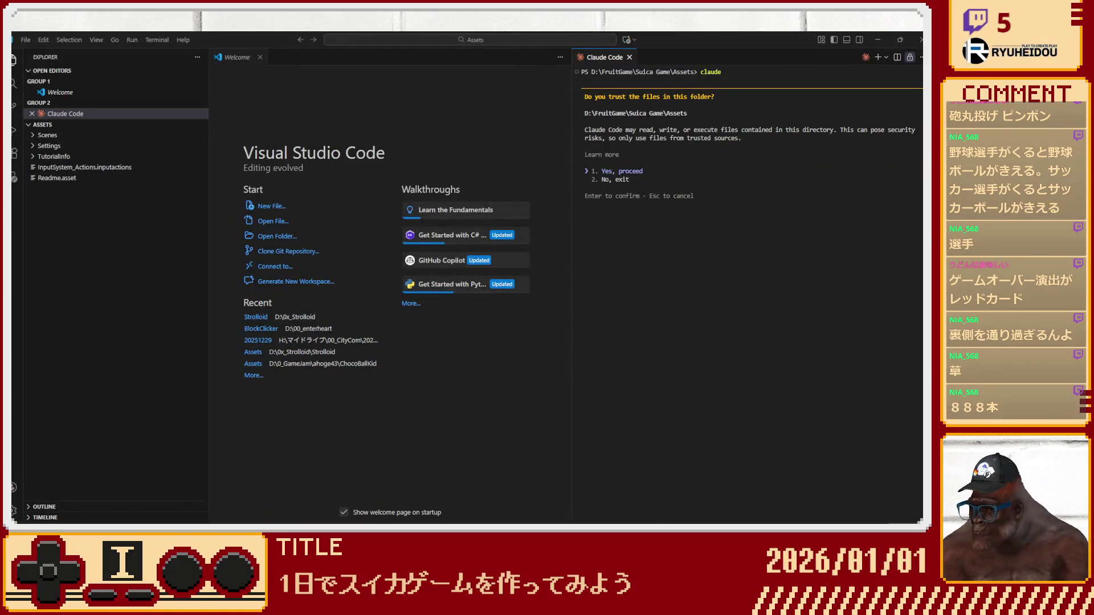
Trust the Suica Game Assets folder to start Claude Code, then widen its panel.
{"action": "key", "text": "Return"}
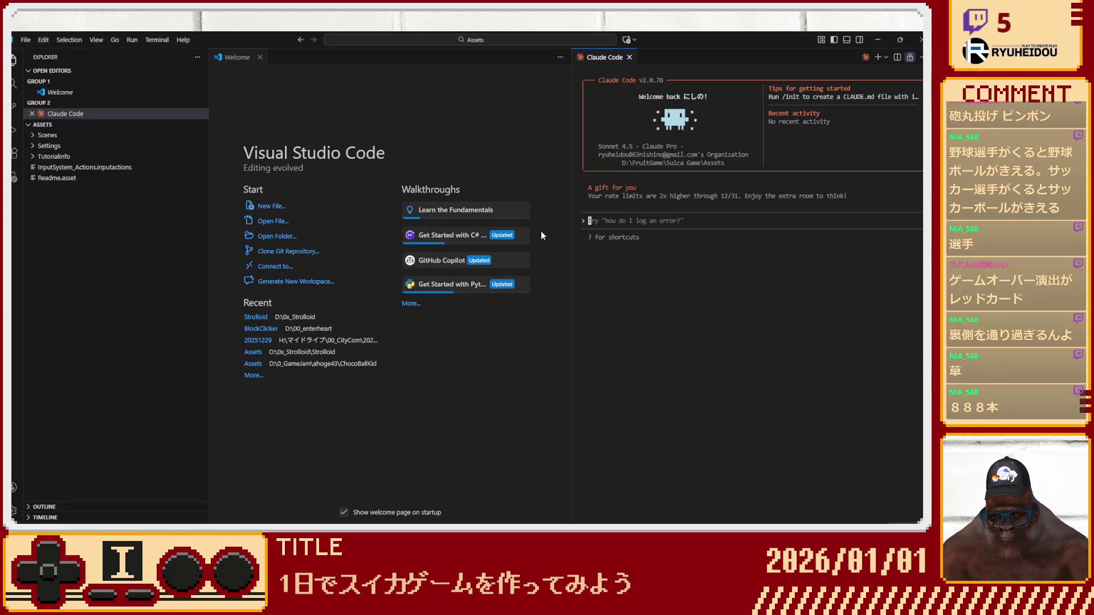
{"action": "triple_click", "coordinate": [584, 221]}
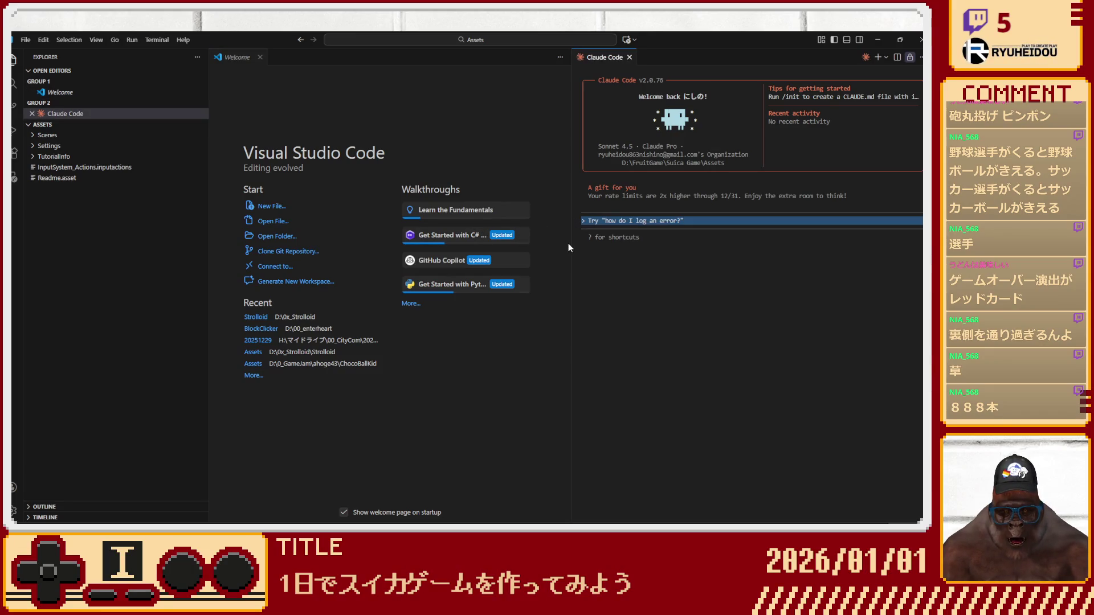
{"action": "left_click_drag", "start_coordinate": [570, 248], "coordinate": [488, 248]}
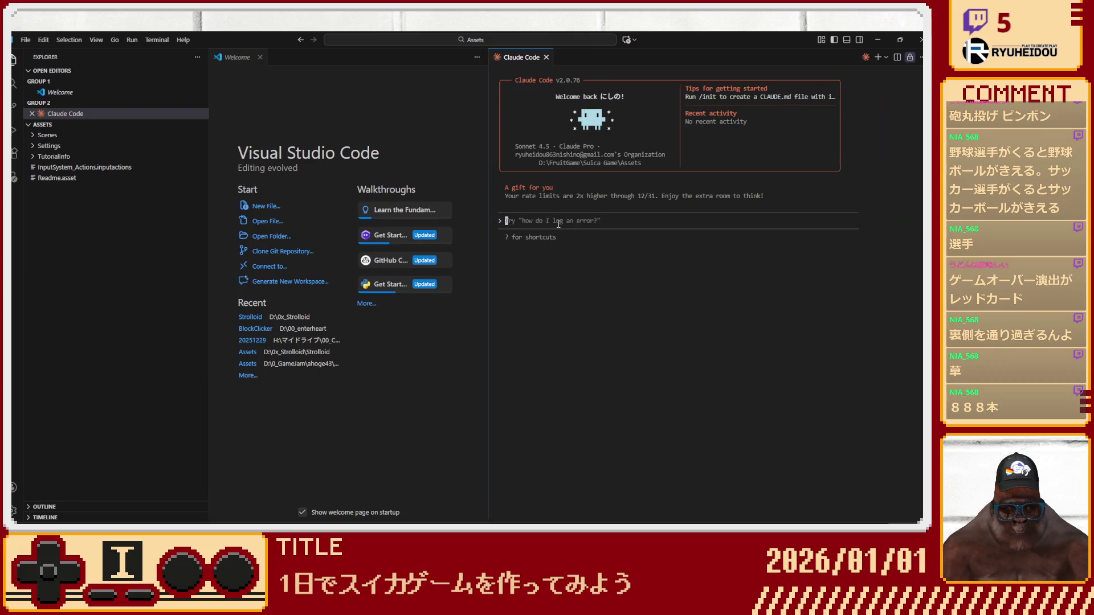
Switch the colour theme from dark to the Light+ theme.
{"action": "left_click", "coordinate": [75, 42]}
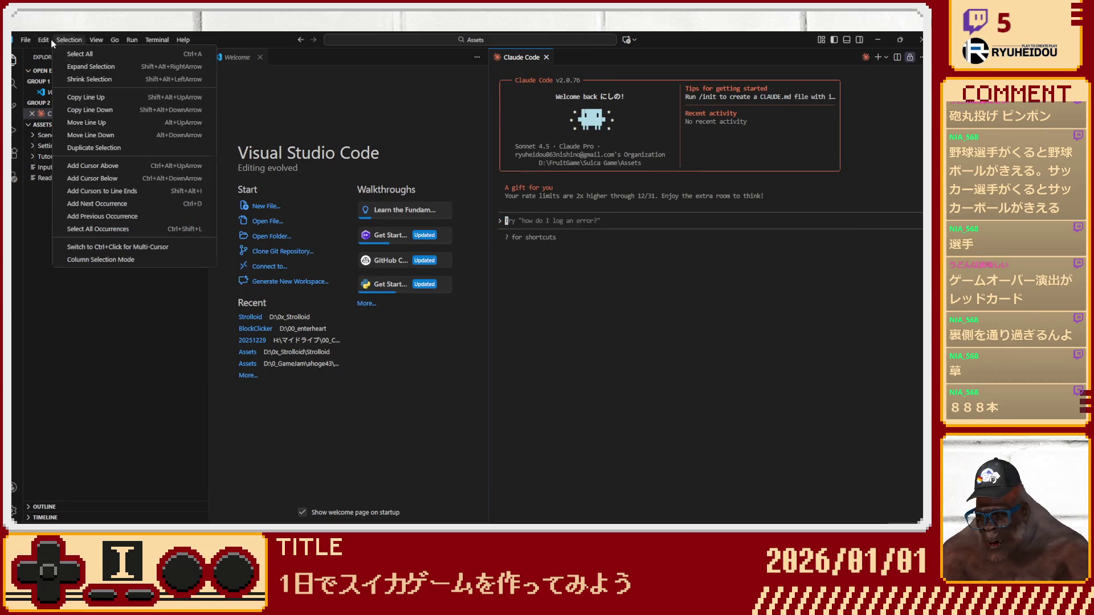
{"action": "mouse_move", "coordinate": [26, 37]}
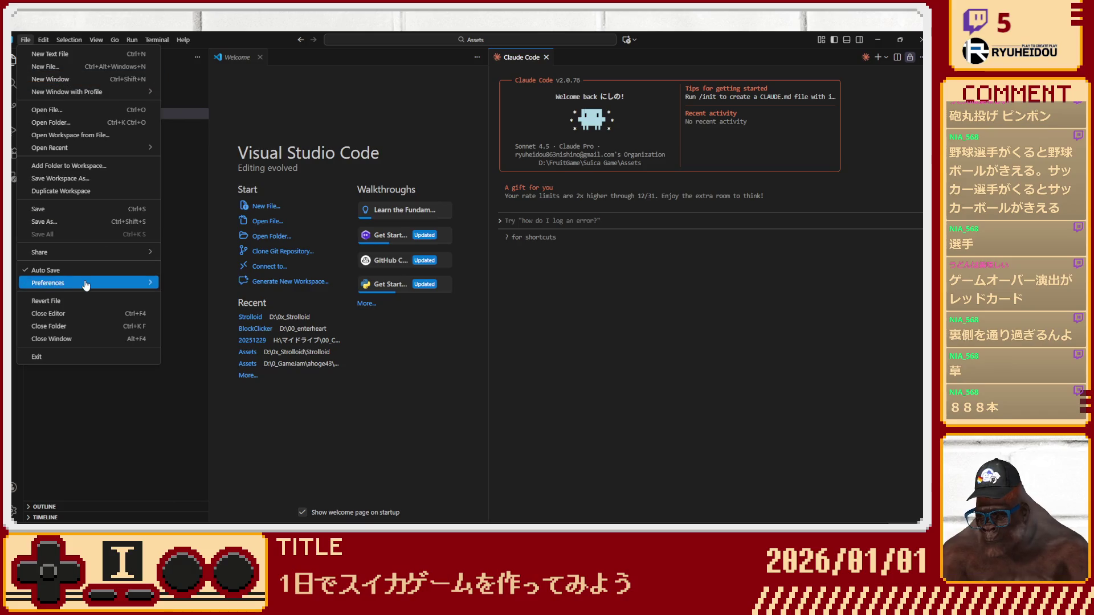
{"action": "mouse_move", "coordinate": [90, 283]}
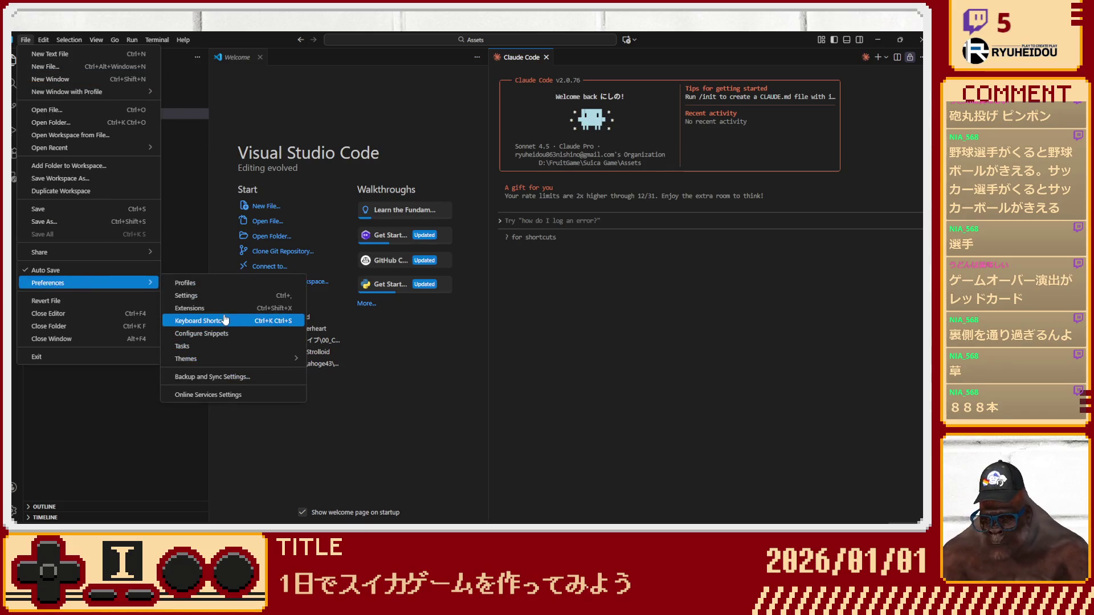
{"action": "mouse_move", "coordinate": [283, 364]}
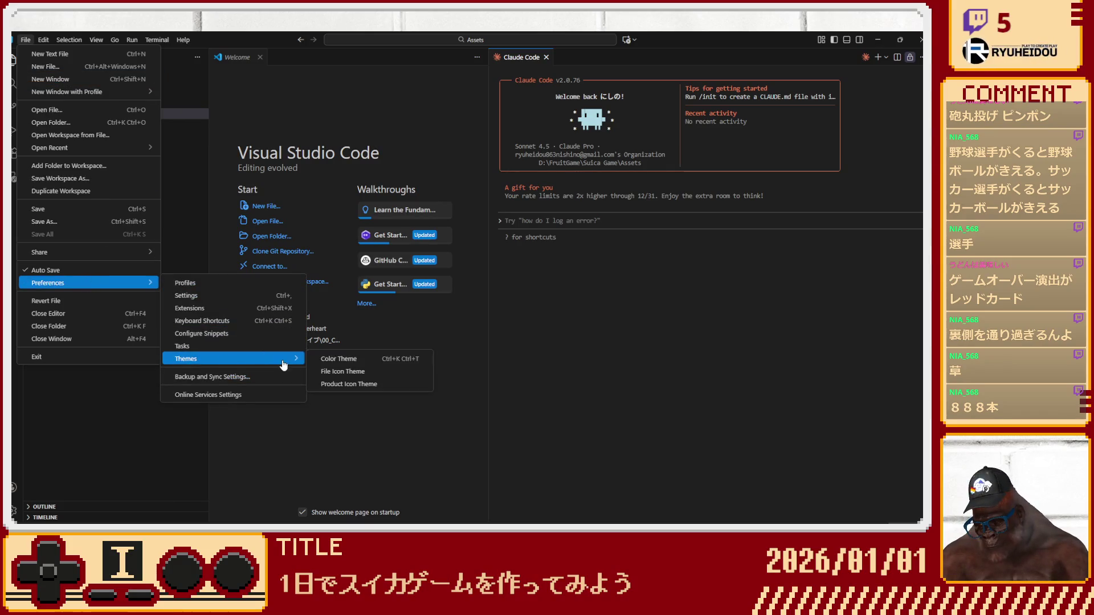
{"action": "left_click", "coordinate": [331, 360]}
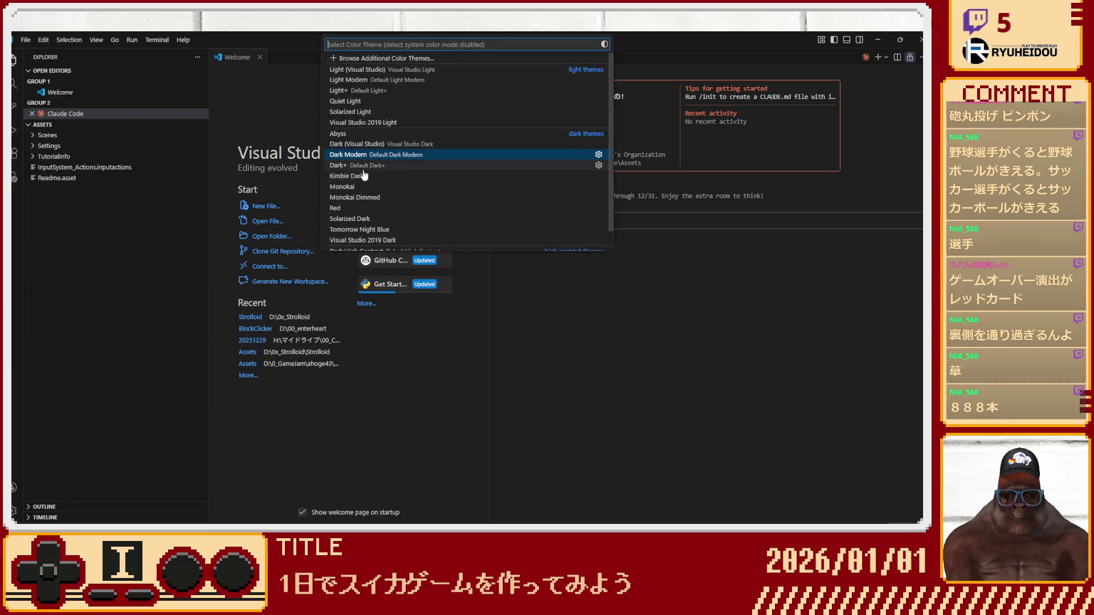
{"action": "left_click", "coordinate": [350, 91]}
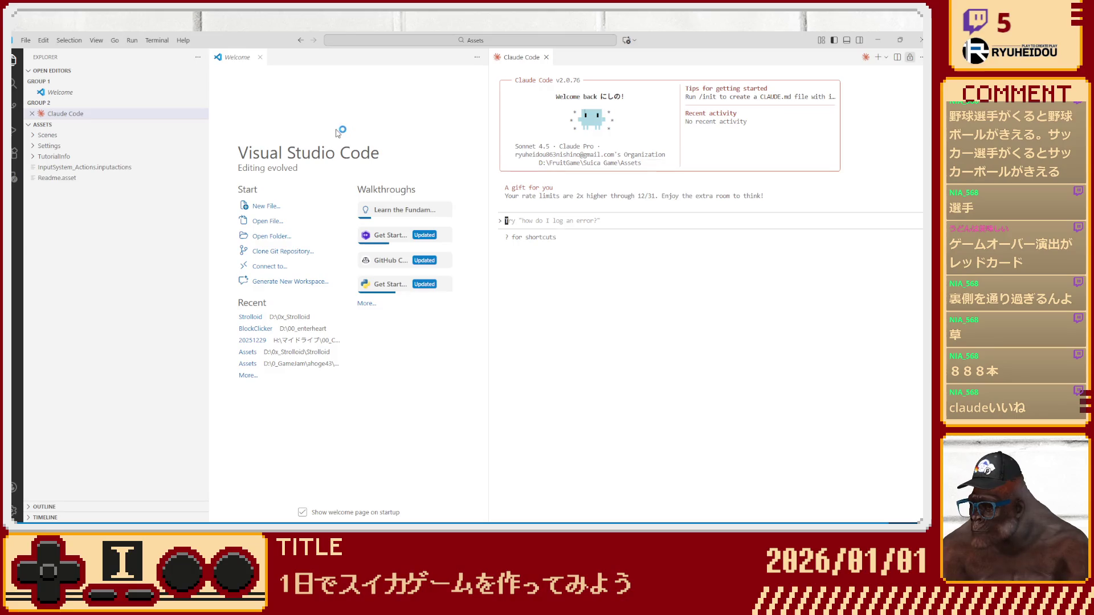
Change to a light theme with purple accents and zoom the interface in.
{"action": "left_click", "coordinate": [26, 40]}
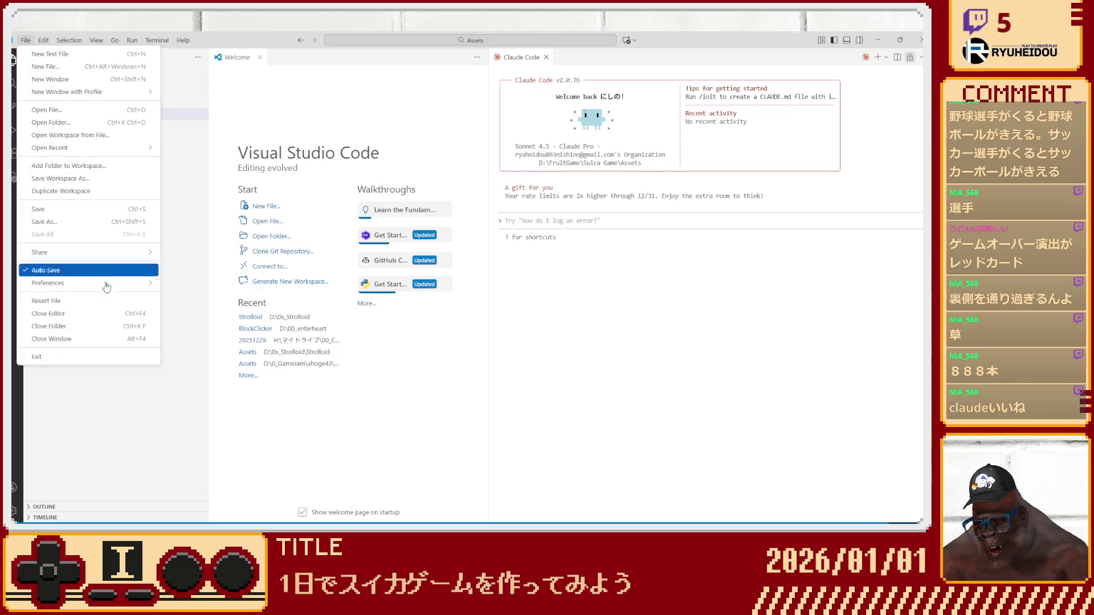
{"action": "mouse_move", "coordinate": [122, 285]}
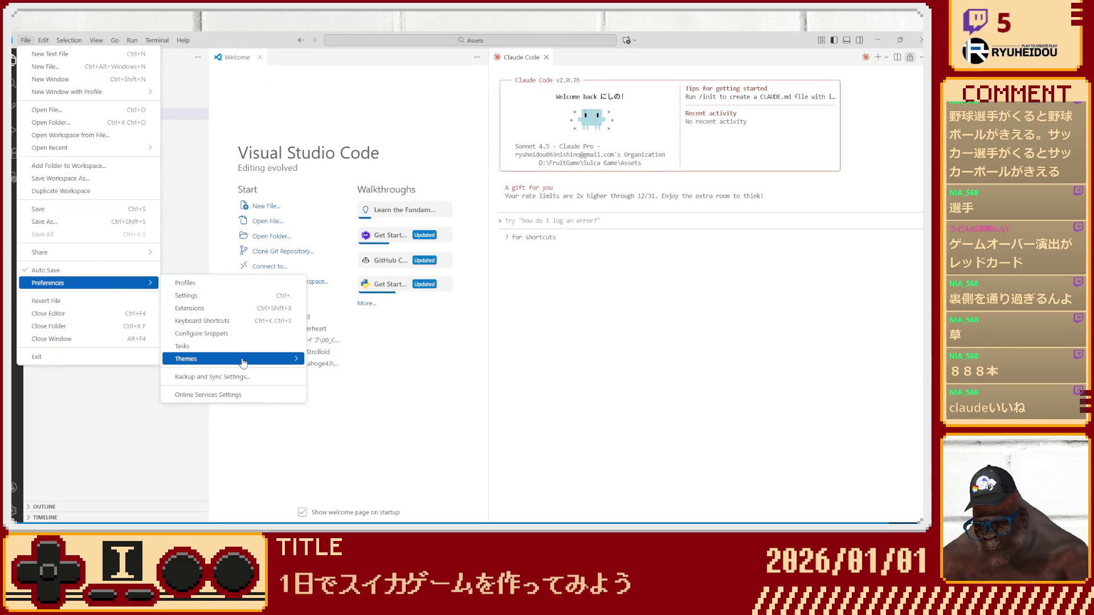
{"action": "mouse_move", "coordinate": [273, 359]}
{"action": "left_click", "coordinate": [352, 363]}
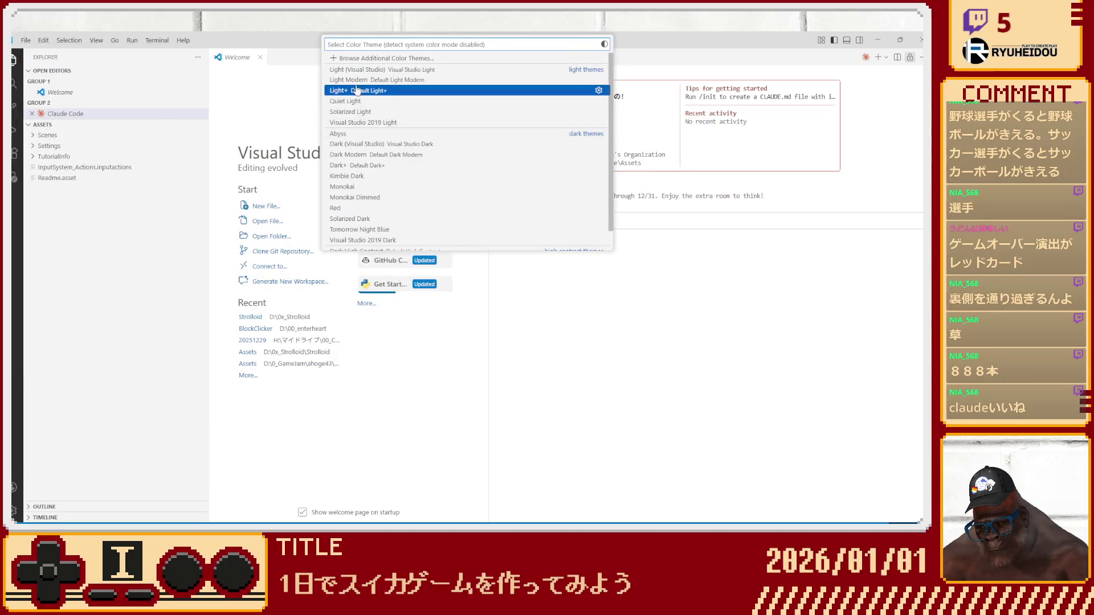
{"action": "left_click", "coordinate": [350, 101]}
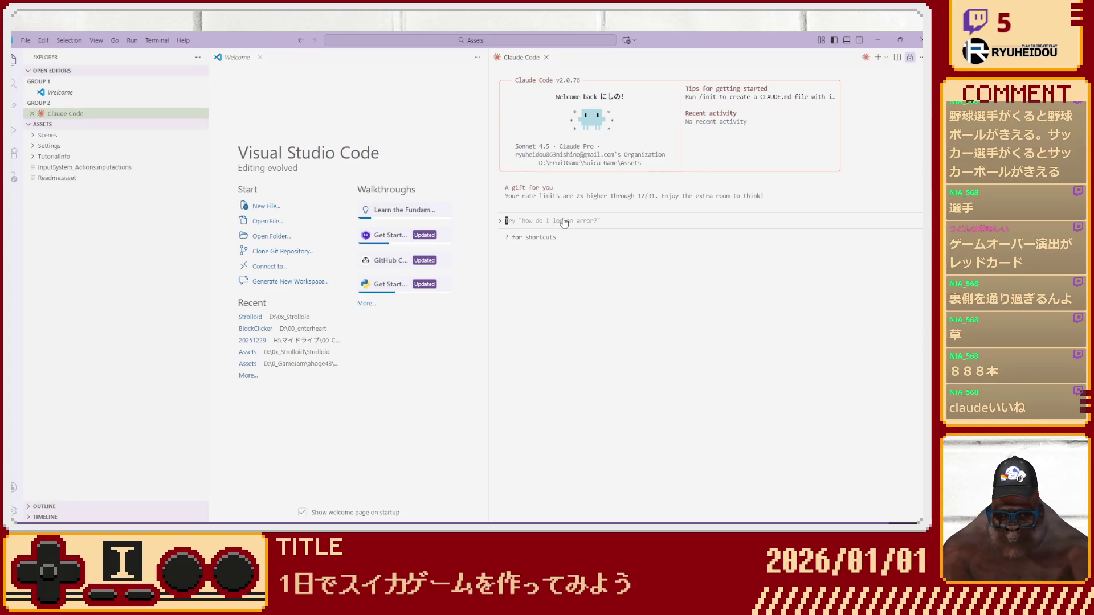
{"action": "key", "text": "ctrl+plus"}
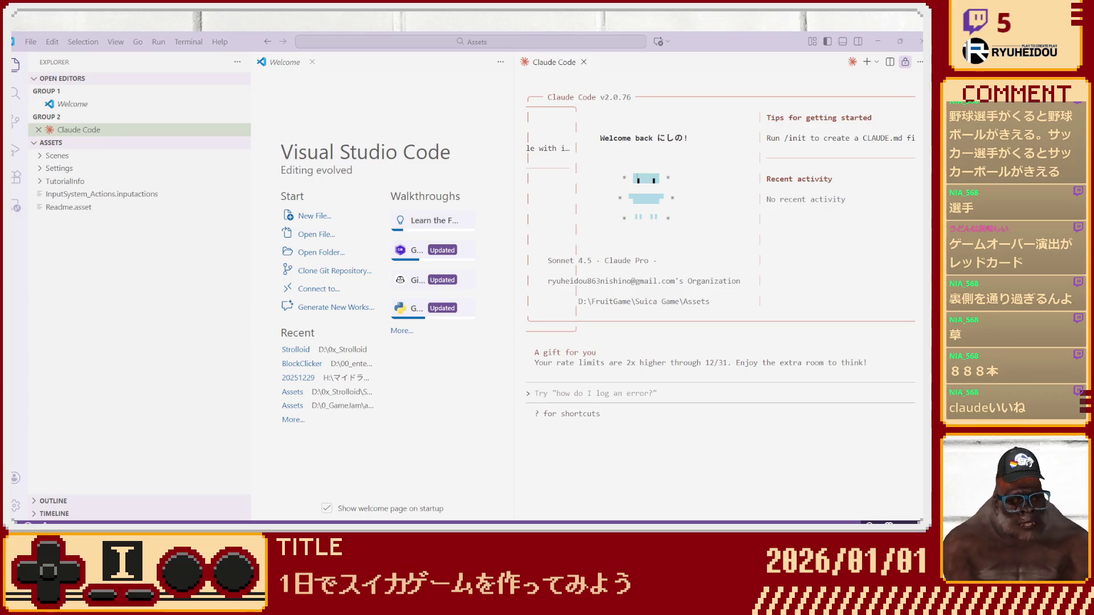
{"action": "left_click", "coordinate": [574, 392]}
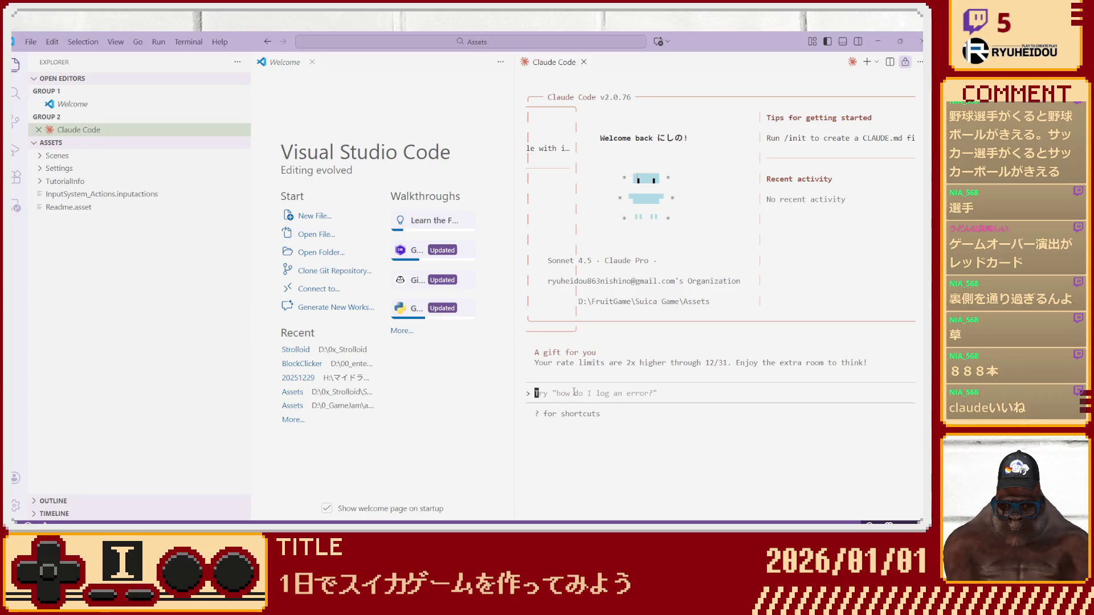
Enter '12個の球があります。この球は、数が増える毎に大きいサイズになります。' and start a new line.
{"action": "type", "text": "11"}
{"action": "key", "text": "BackSpace"}
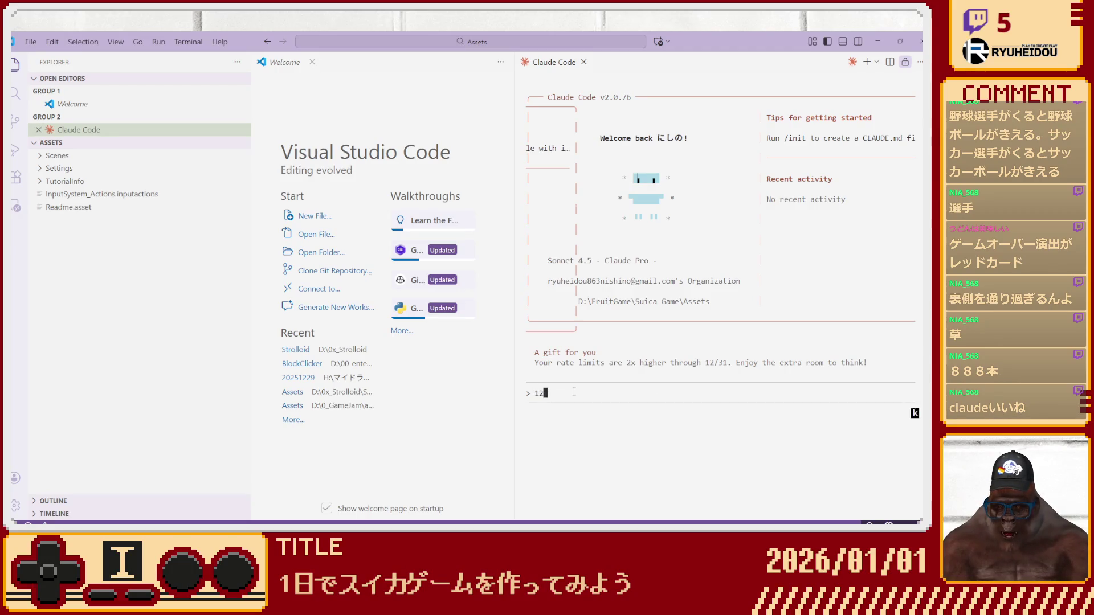
{"action": "type", "text": "この"}
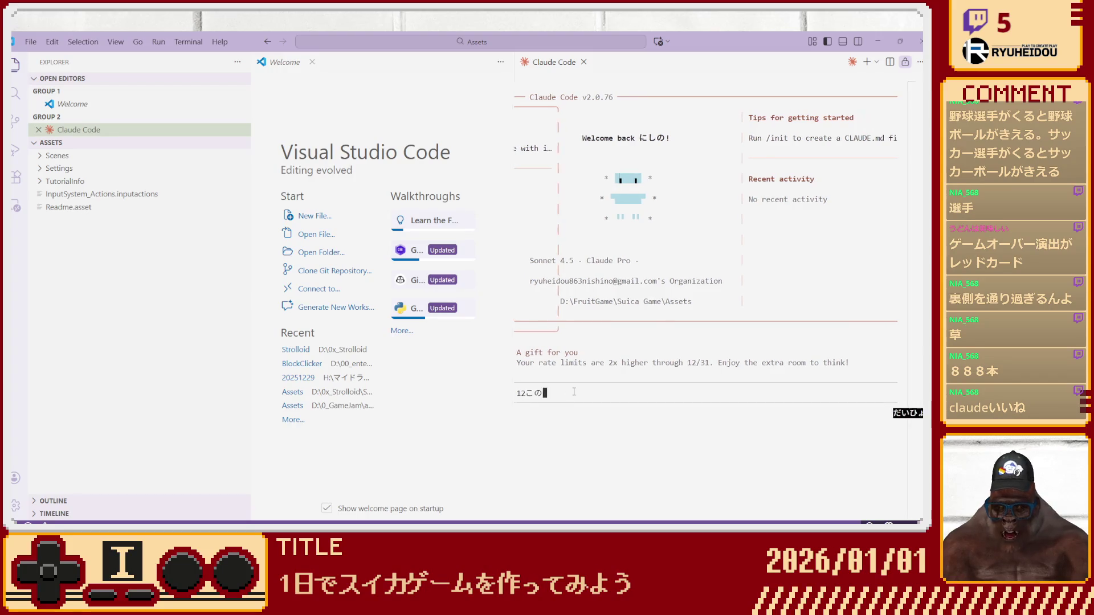
{"action": "key", "text": "BackSpace"}
{"action": "key", "text": "BackSpace"}
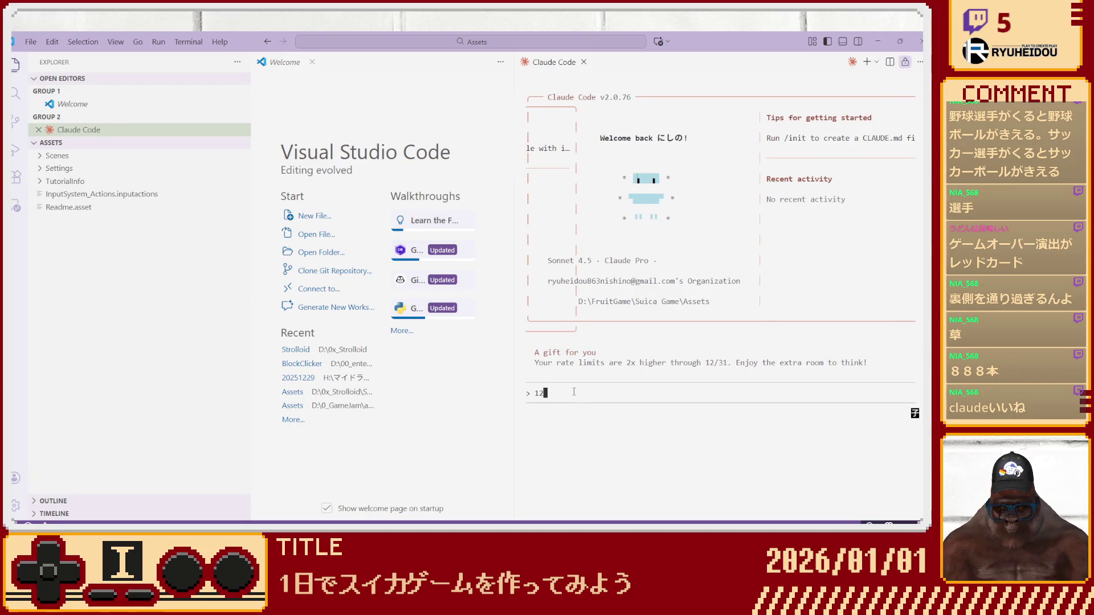
{"action": "type", "text": "個の"}
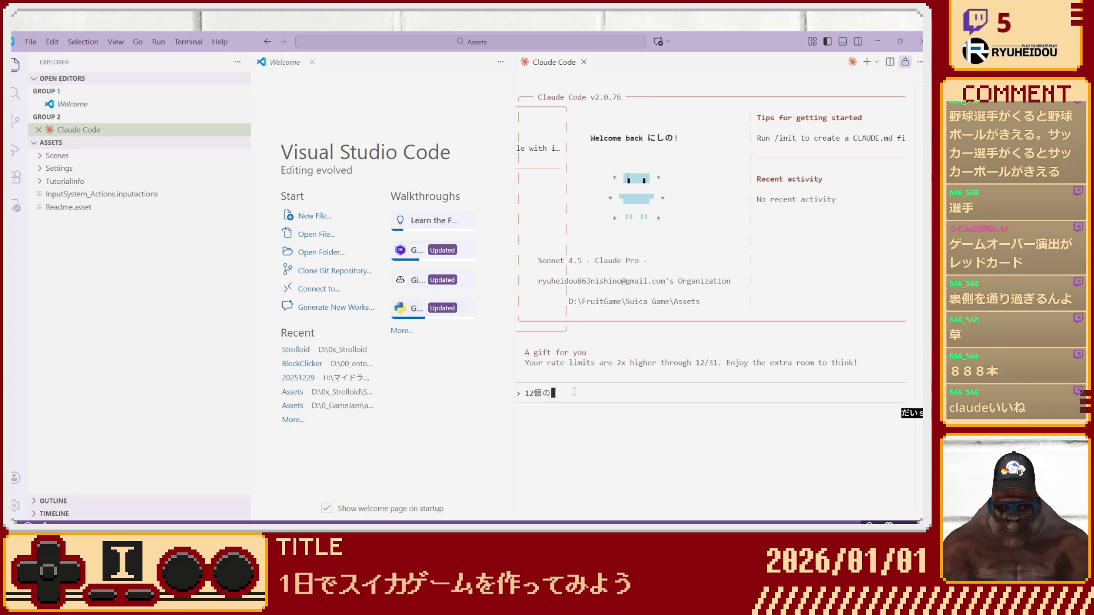
{"action": "type", "text": "大小さまざまな"}
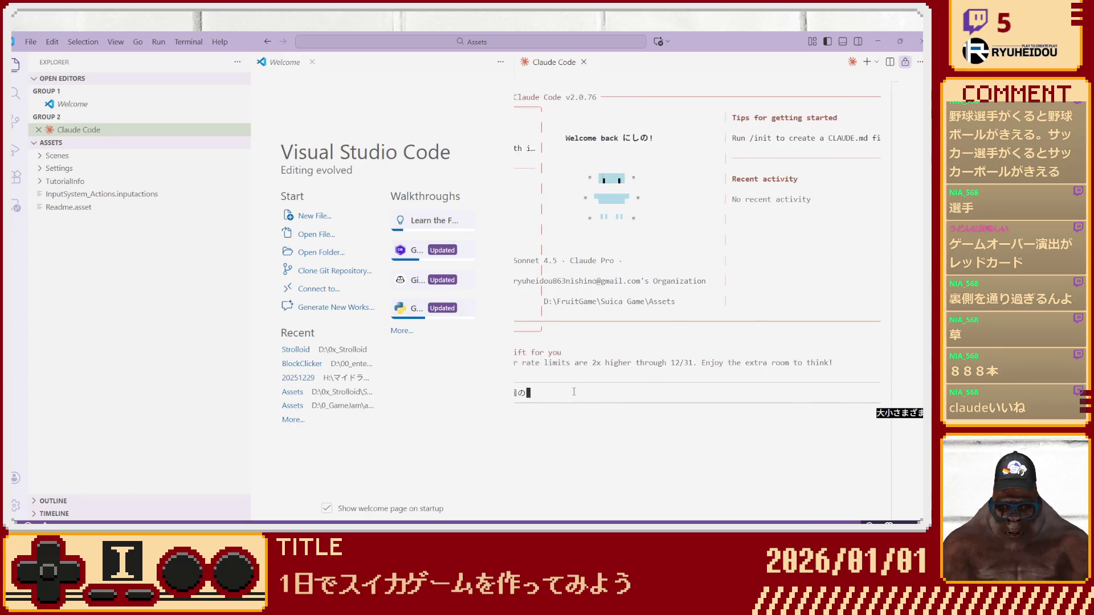
{"action": "key", "text": "BackSpace"}
{"action": "key", "text": "BackSpace"}
{"action": "key", "text": "BackSpace"}
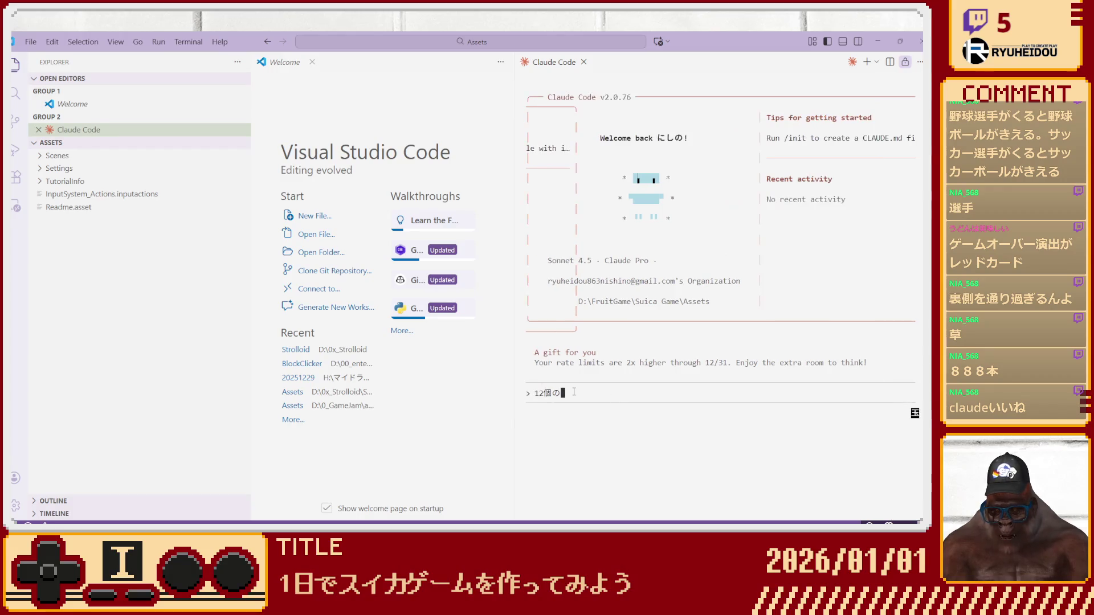
{"action": "type", "text": "球"}
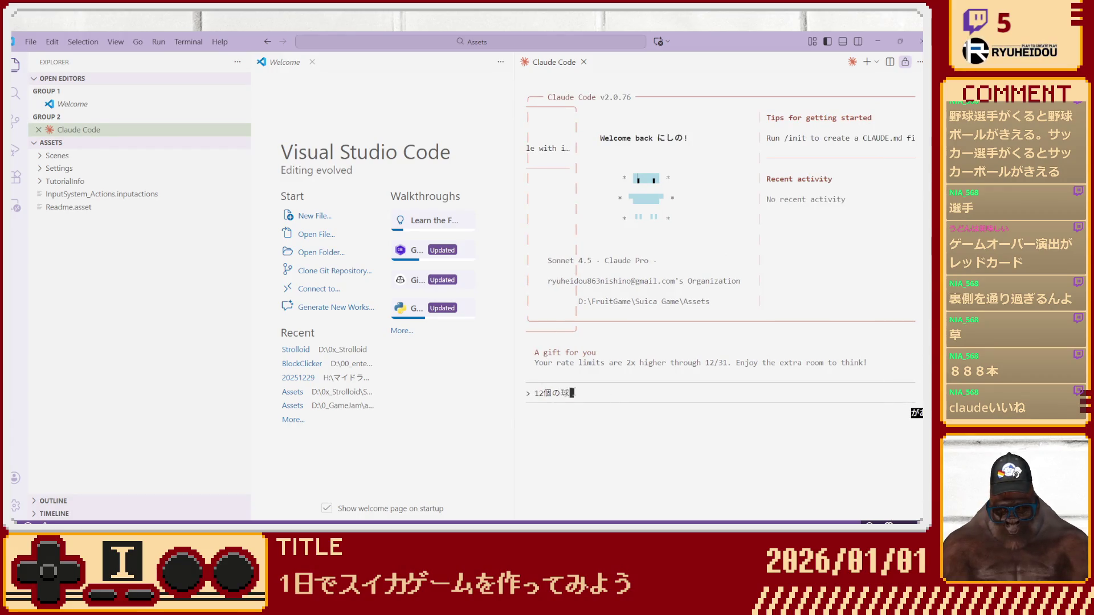
{"action": "type", "text": "があります。"}
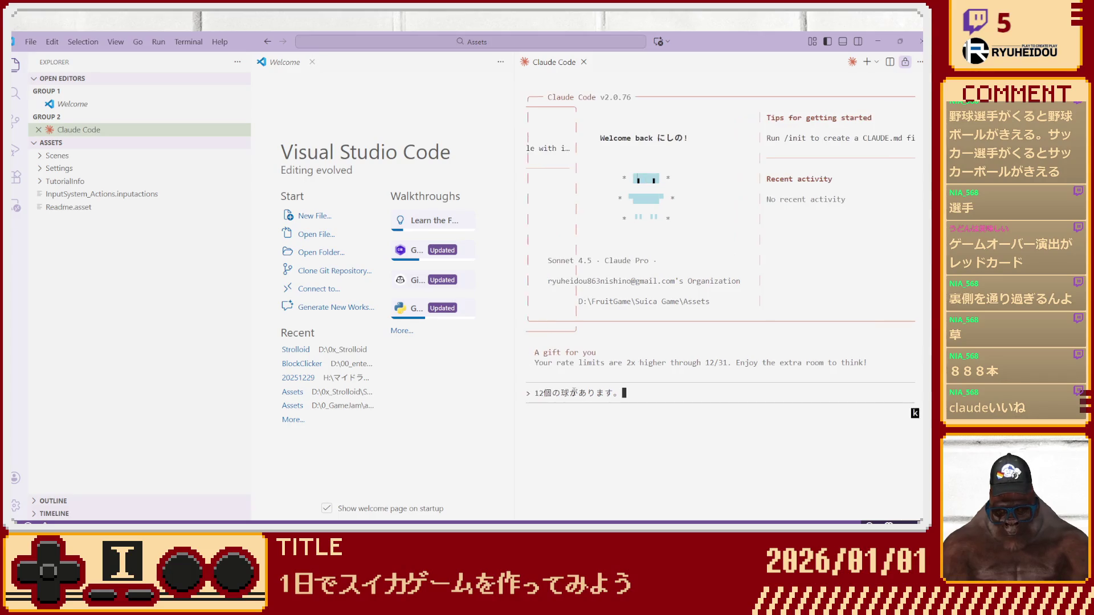
{"action": "type", "text": "この"}
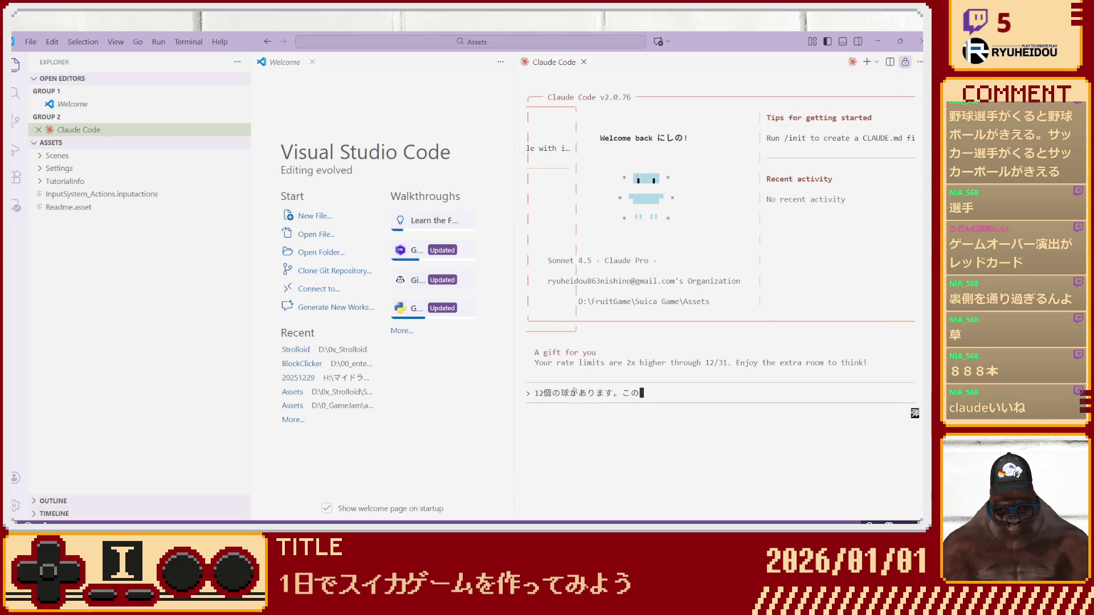
{"action": "type", "text": "球は"}
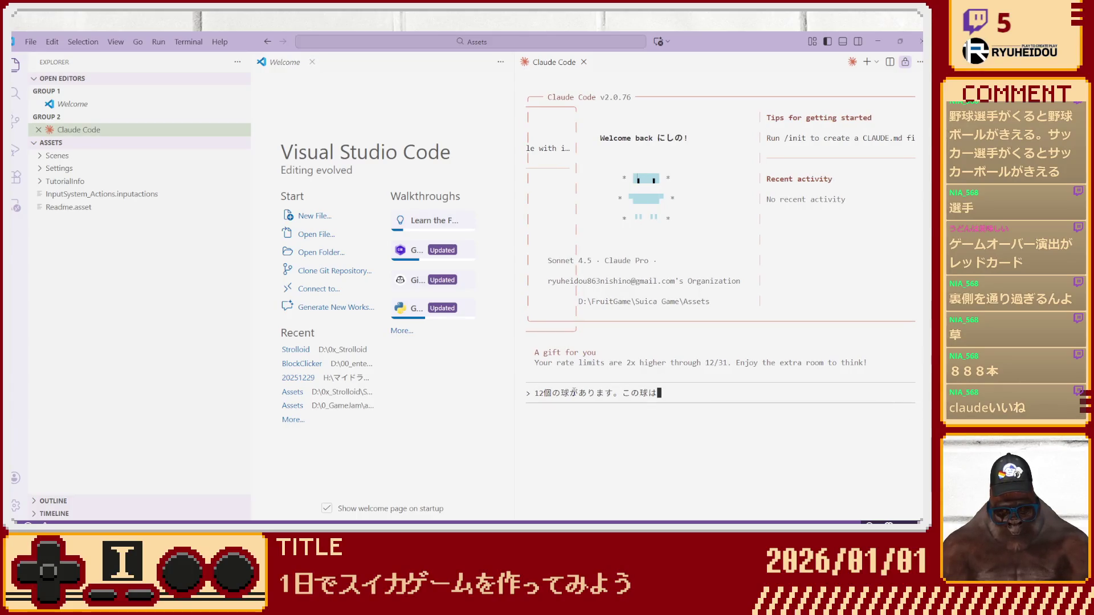
{"action": "type", "text": "、"}
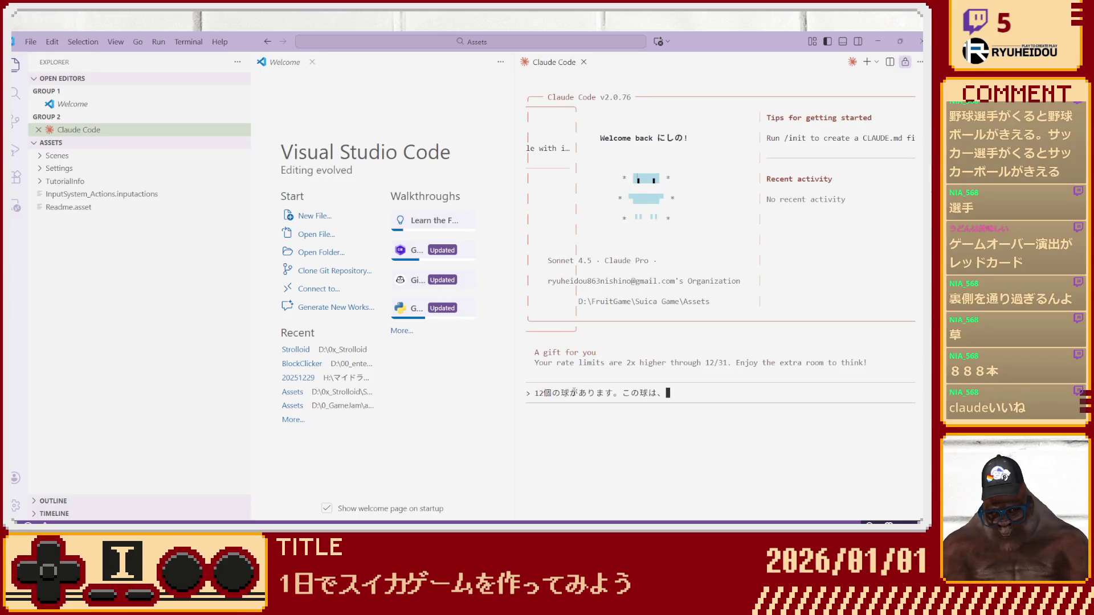
{"action": "type", "text": "かずがふえ"}
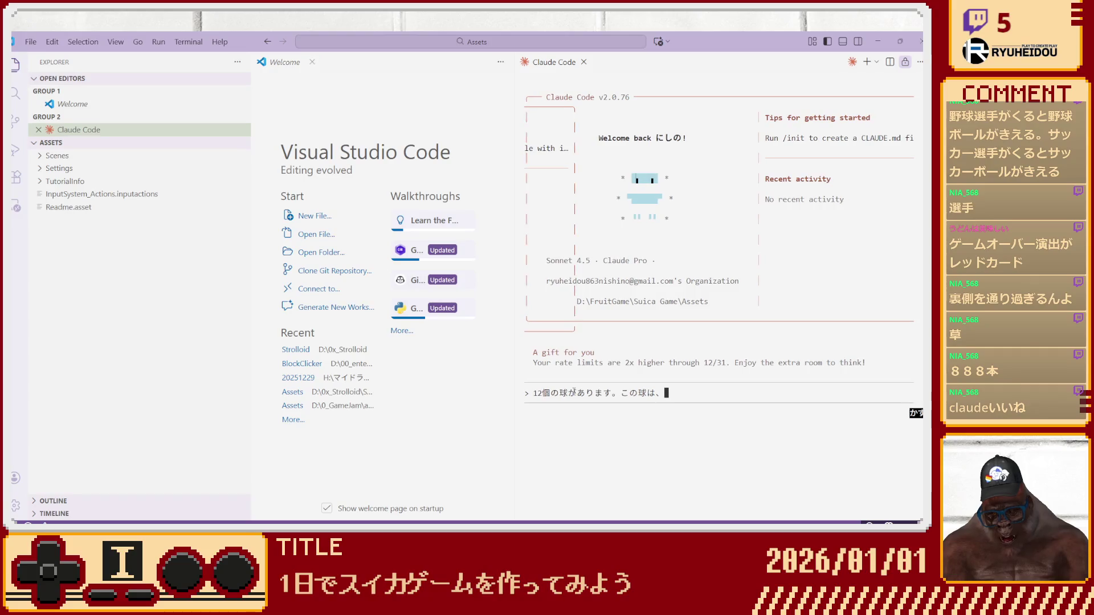
{"action": "type", "text": "数が増える毎に"}
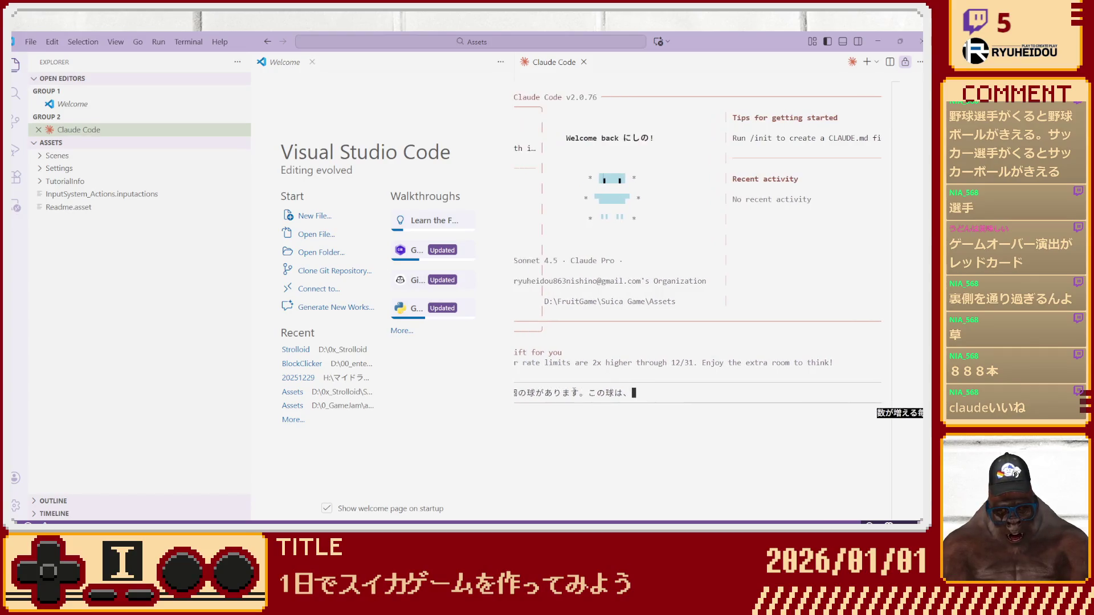
{"action": "type", "text": "いサイズになりま"}
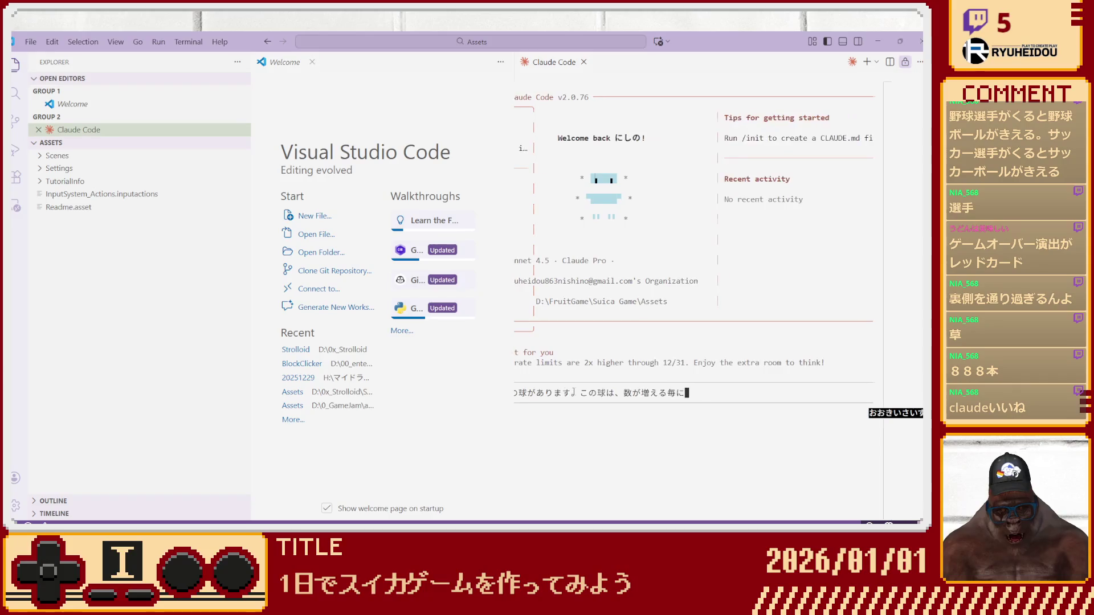
{"action": "type", "text": "す。"}
{"action": "key", "text": "Return"}
{"action": "key", "text": "shift+Return"}
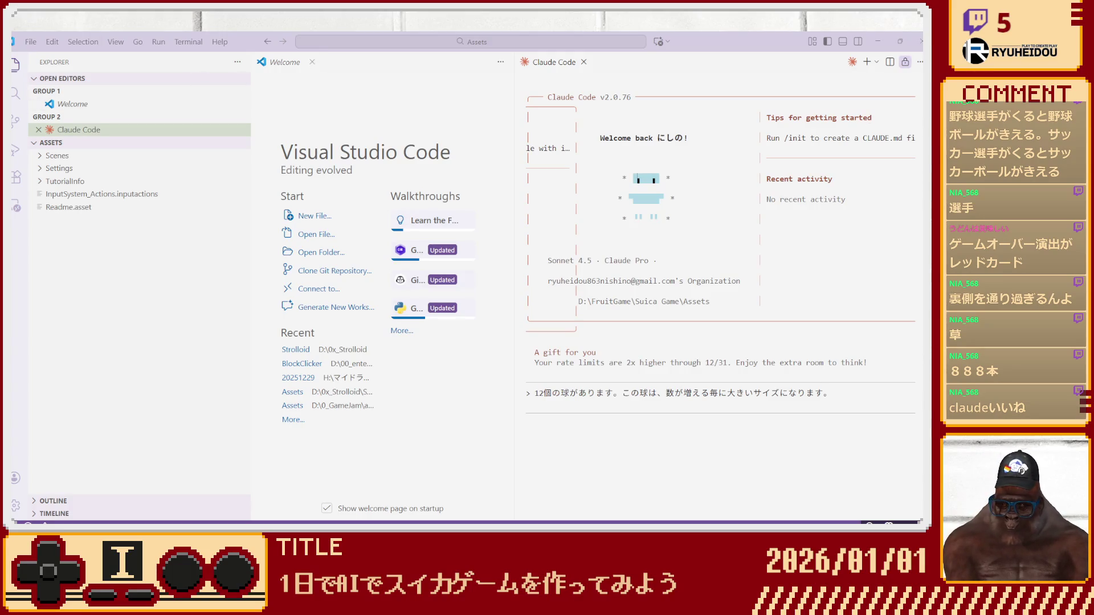
{"action": "left_click", "coordinate": [626, 408]}
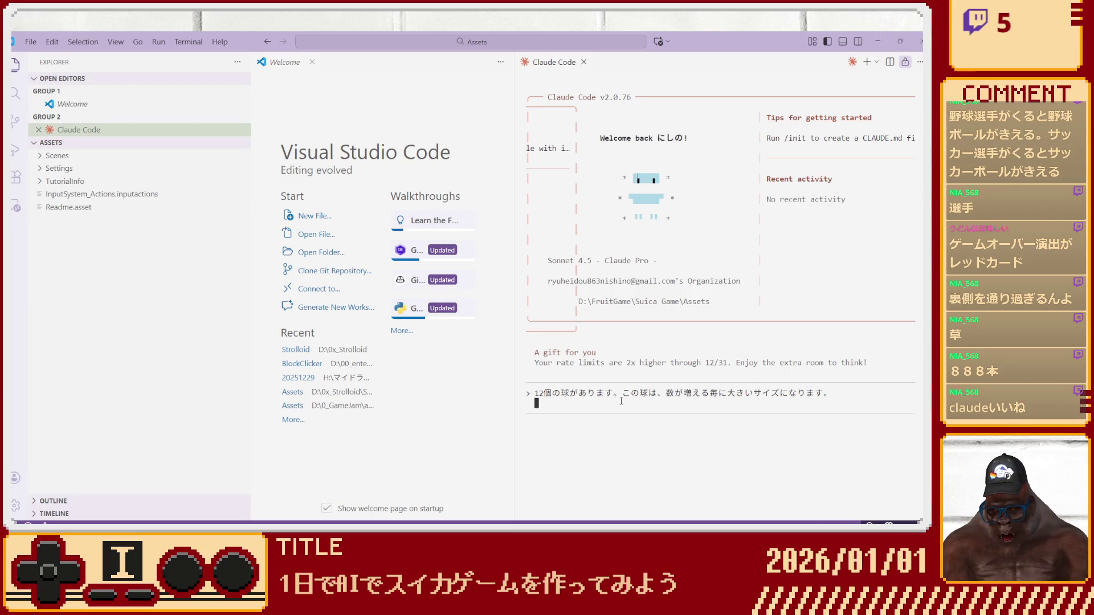
Revise the opening sentence so the 12 balls are lettered A–L and grow larger.
{"action": "type", "text": "さいサイズが"}
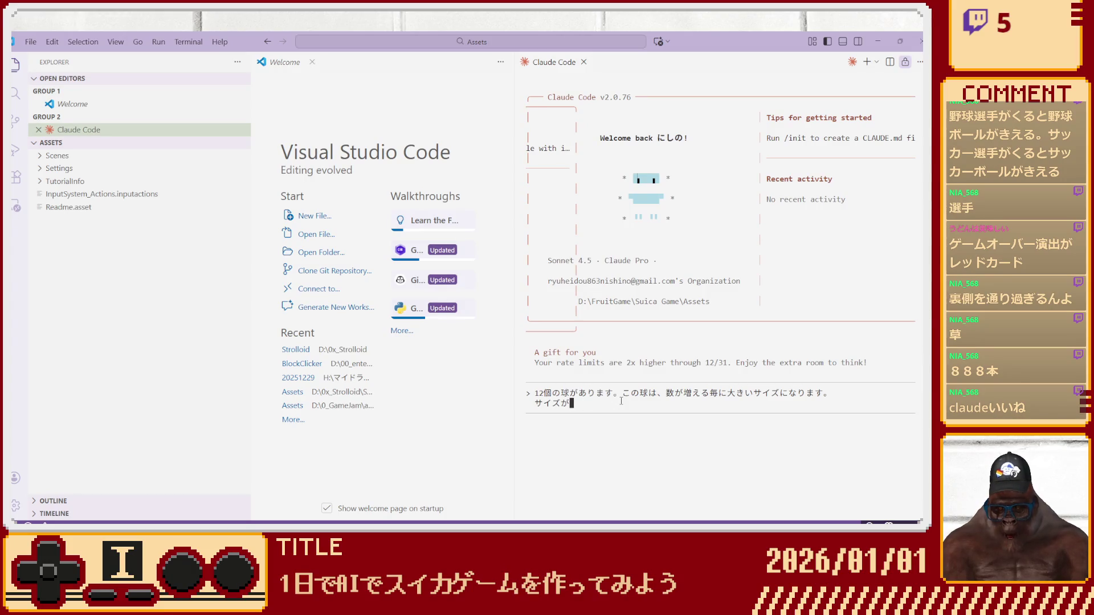
{"action": "key", "text": "Up"}
{"action": "key", "text": "Home"}
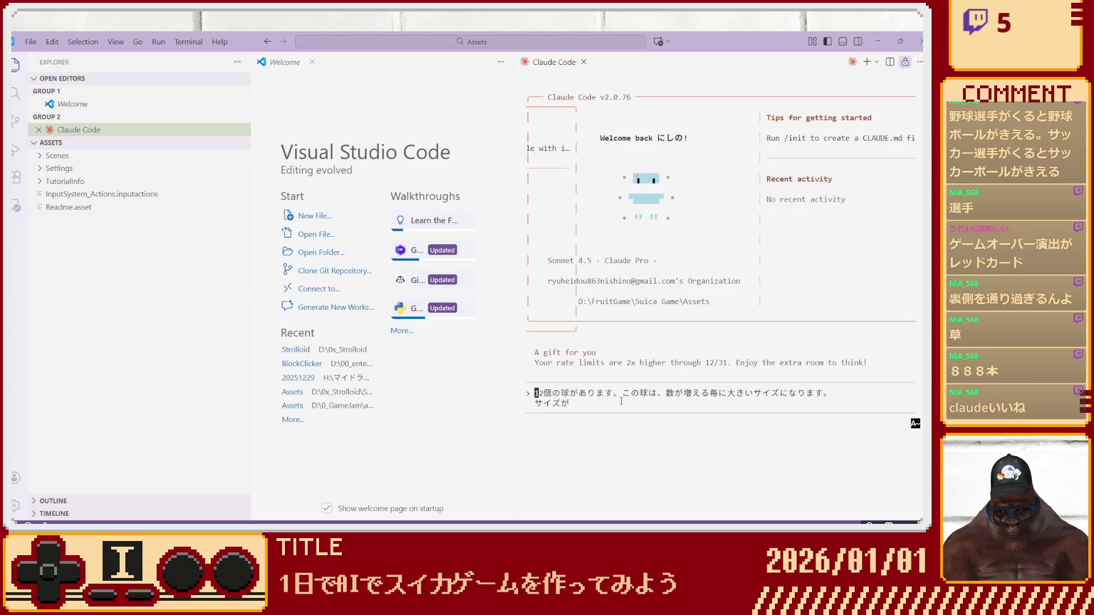
{"action": "type", "text": "A~L"}
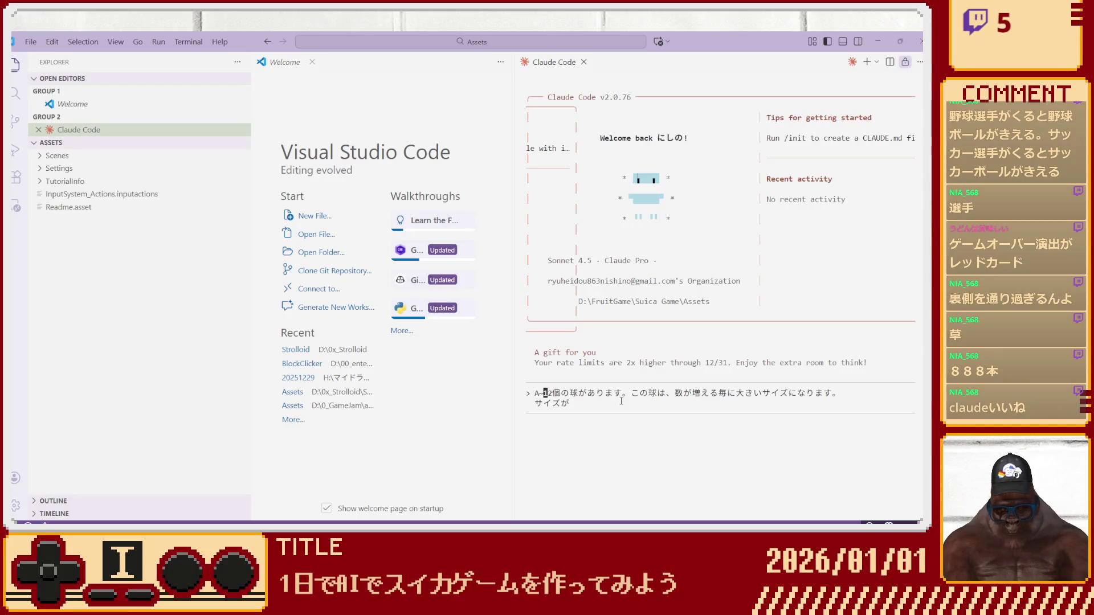
{"action": "type", "text": "の"}
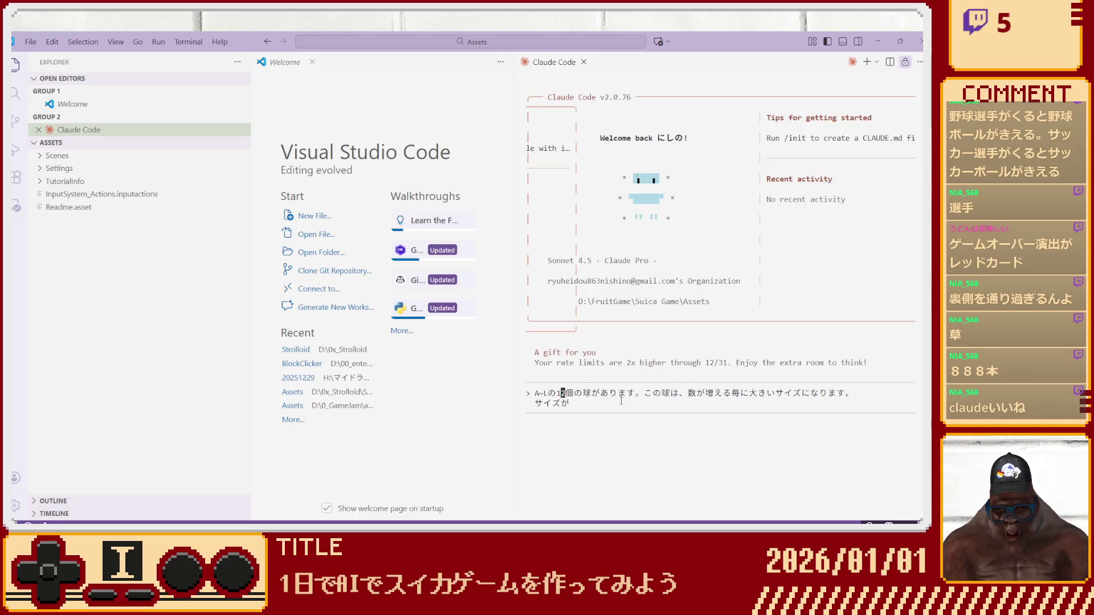
{"action": "key", "text": "Right"}
{"action": "key", "text": "Right"}
{"action": "key", "text": "Right"}
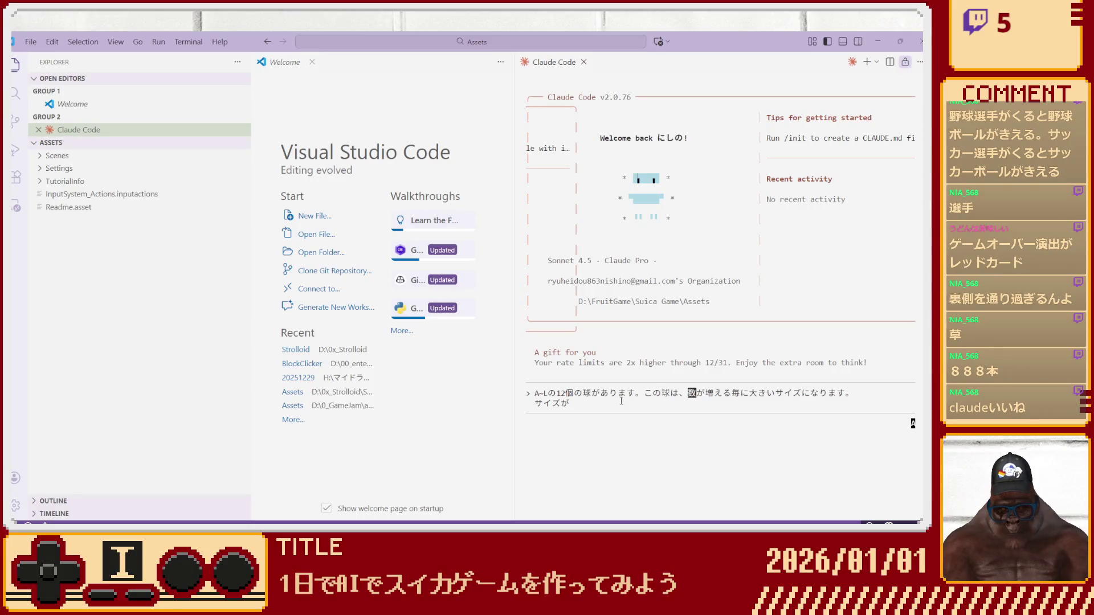
{"action": "key", "text": "Zenkaku_Hankaku"}
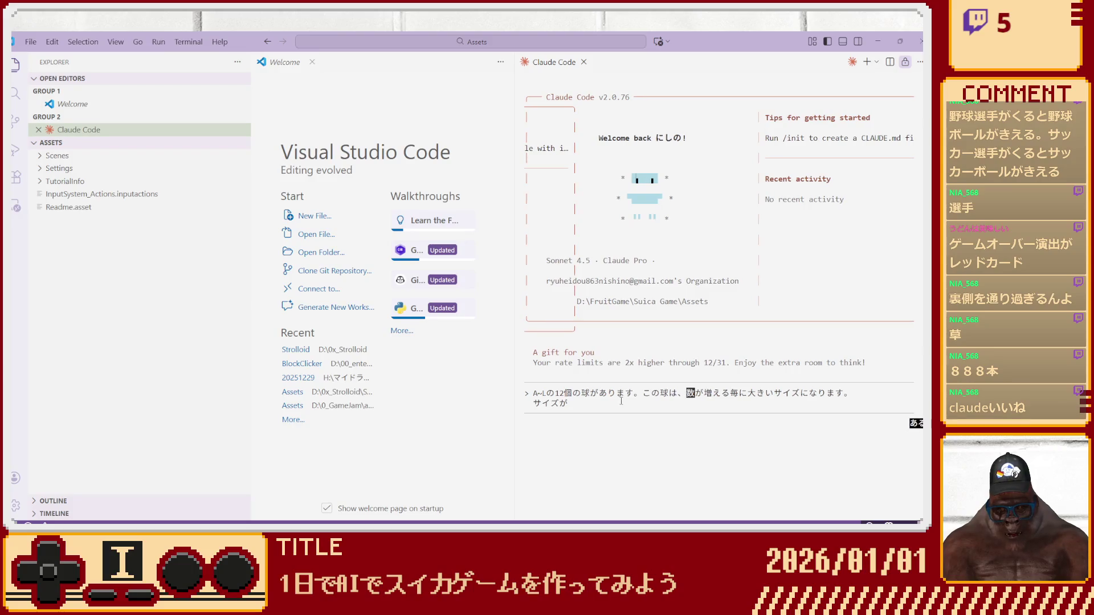
{"action": "type", "text": "アルファベットが"}
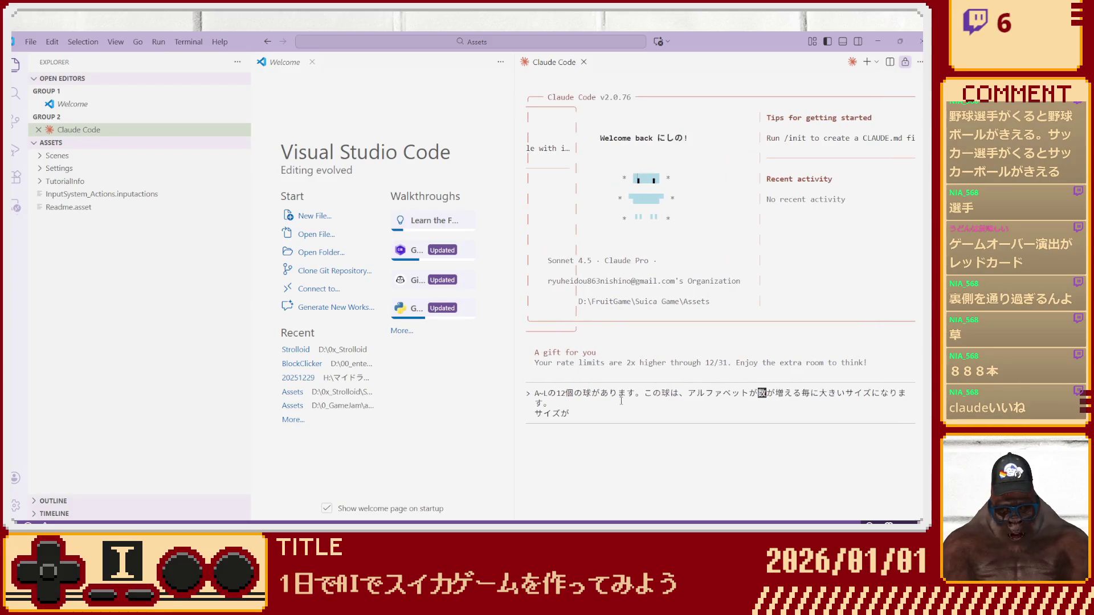
{"action": "key", "text": "Delete"}
{"action": "key", "text": "Delete"}
{"action": "key", "text": "Delete"}
{"action": "type", "text": "おおき"}
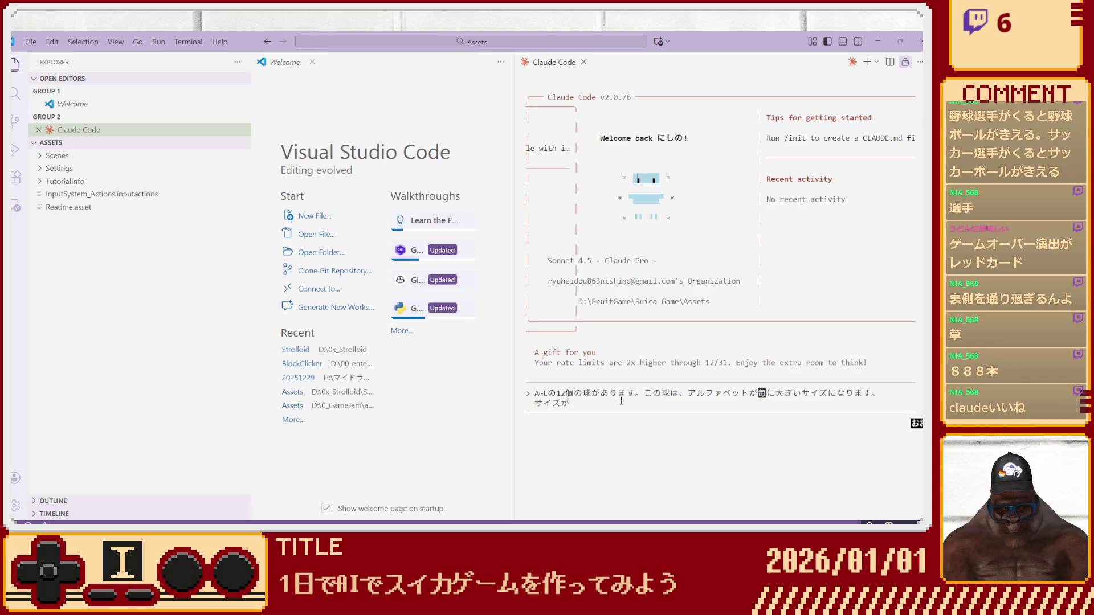
{"action": "type", "text": "大きくなる"}
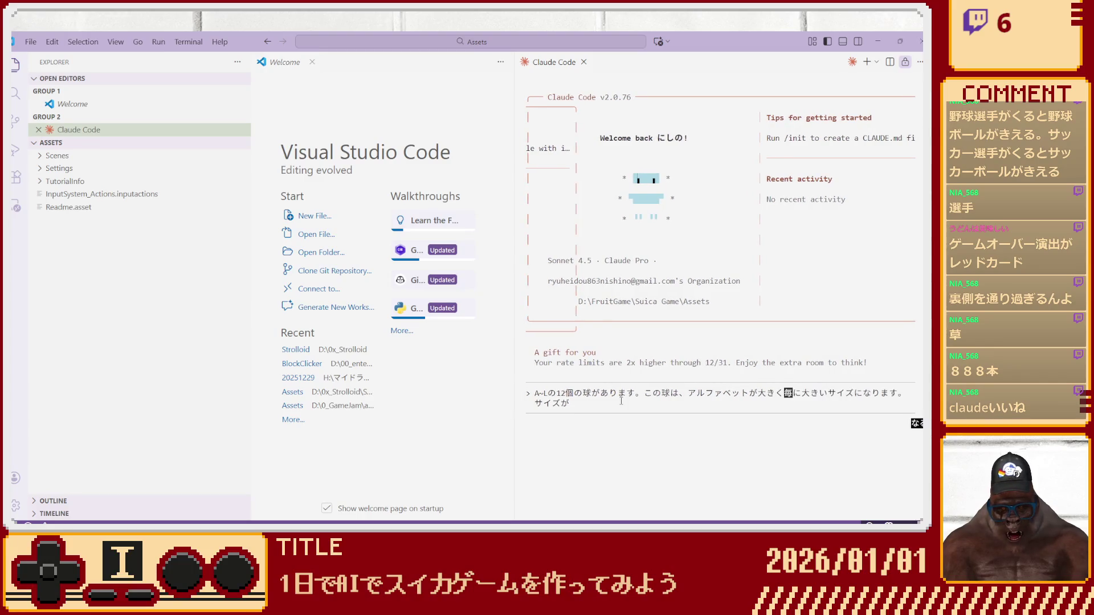
{"action": "key", "text": "End"}
{"action": "key", "text": "Left"}
{"action": "key", "text": "Left"}
{"action": "key", "text": "Left"}
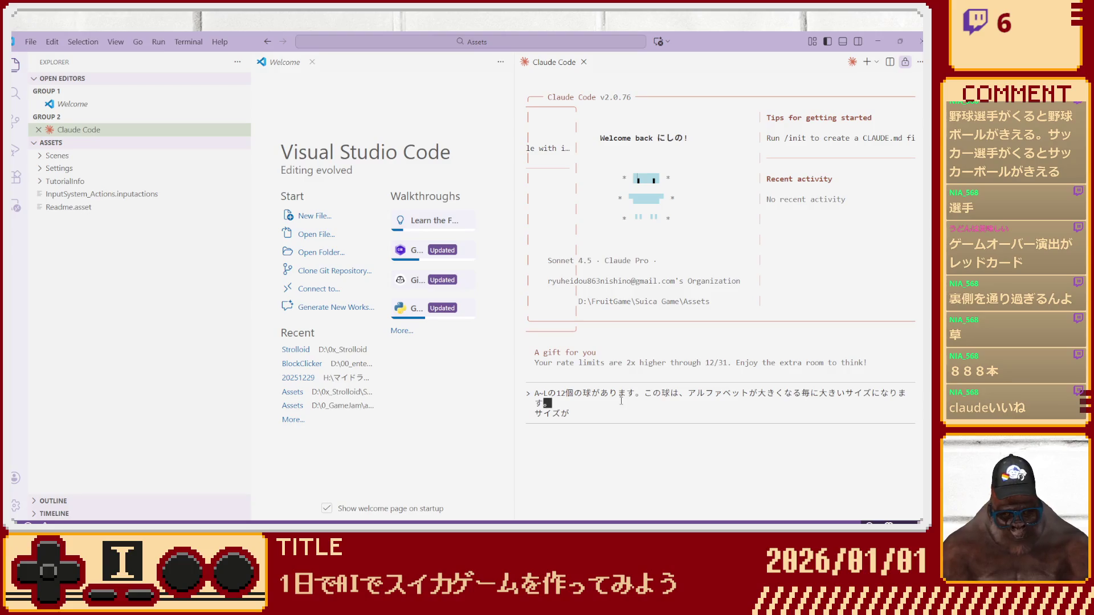
{"action": "key", "text": "Left"}
{"action": "key", "text": "Left"}
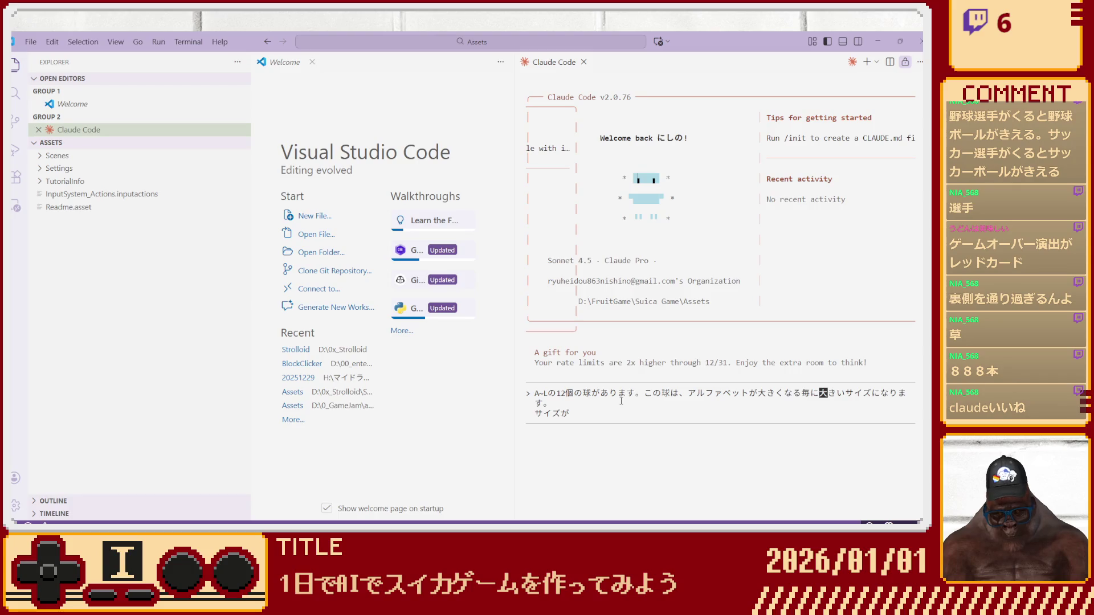
{"action": "type", "text": "3D"}
{"action": "type", "text": "oderu"}
{"action": "key", "text": "Down"}
{"action": "key", "text": "Down"}
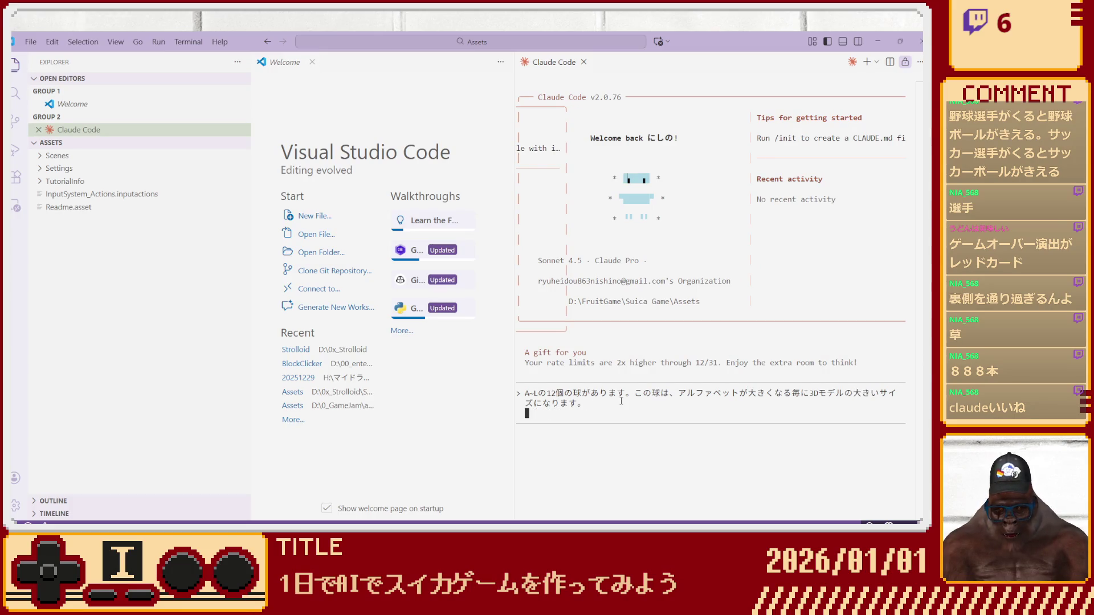
Add the rule that two matching-letter objects merge into the next letter, then start 'このゲームは、終わりがありません。'.
{"action": "type", "text": "アルファベットが"}
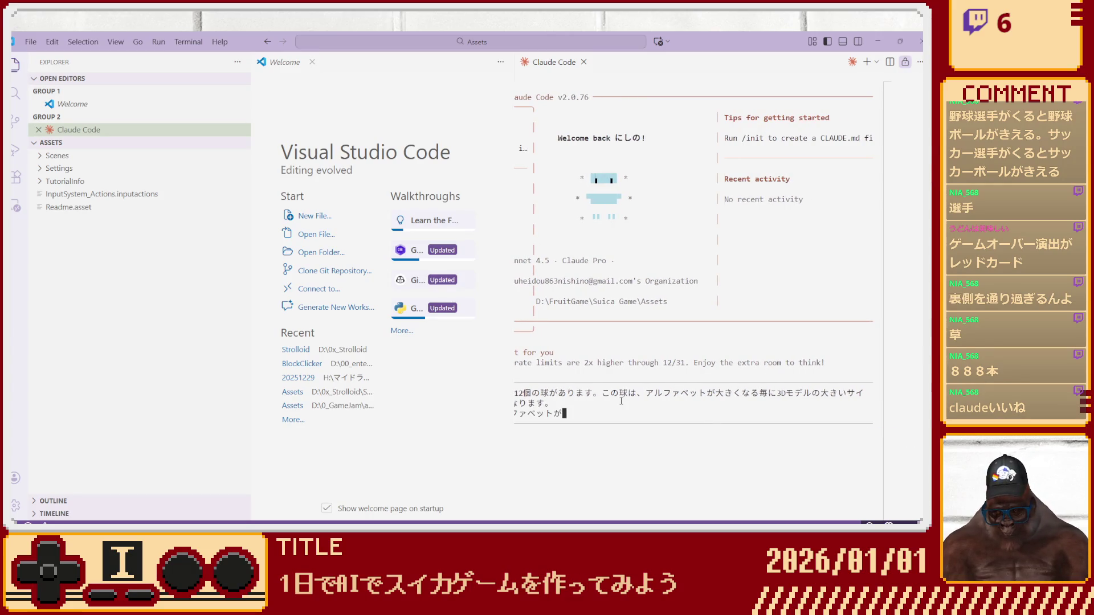
{"action": "type", "text": "同じオブジェクト"}
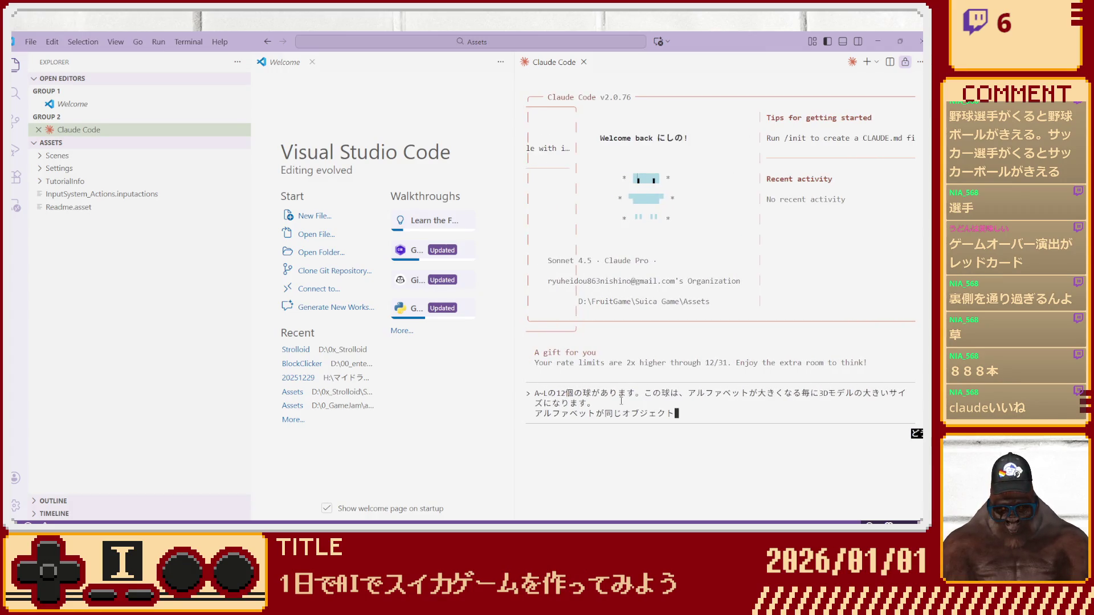
{"action": "type", "text": "同士が接触する"}
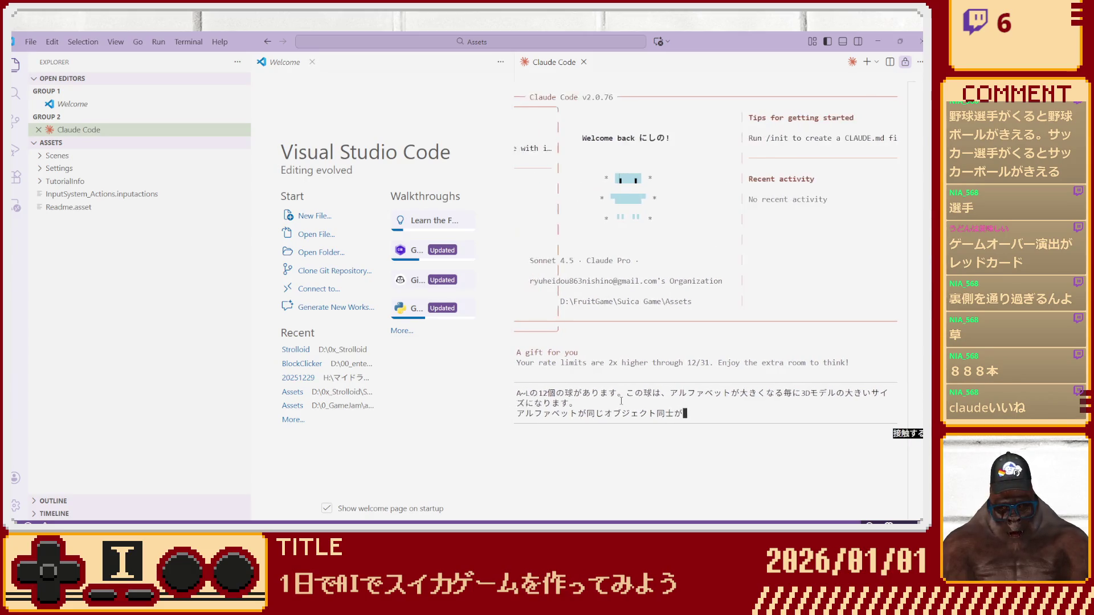
{"action": "type", "text": "と、"}
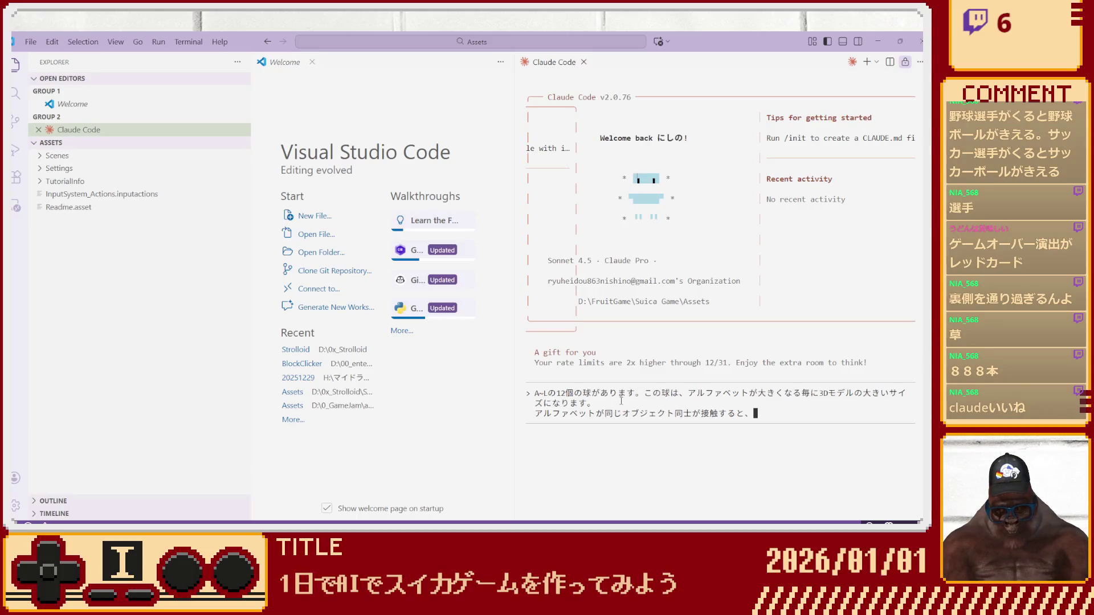
{"action": "type", "text": "アルファベッ"}
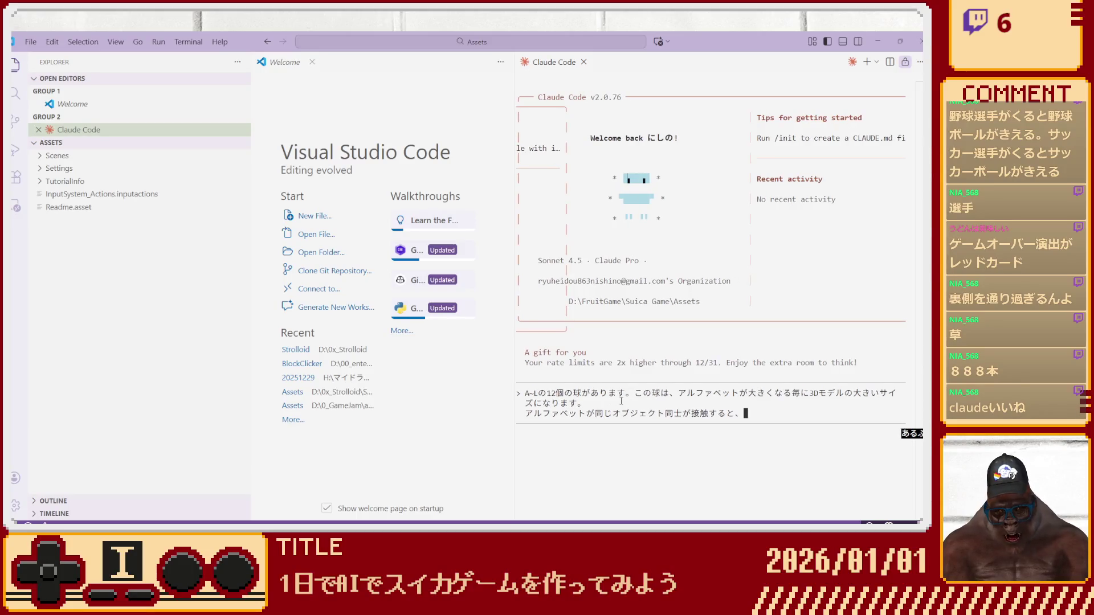
{"action": "type", "text": "トの1つ"}
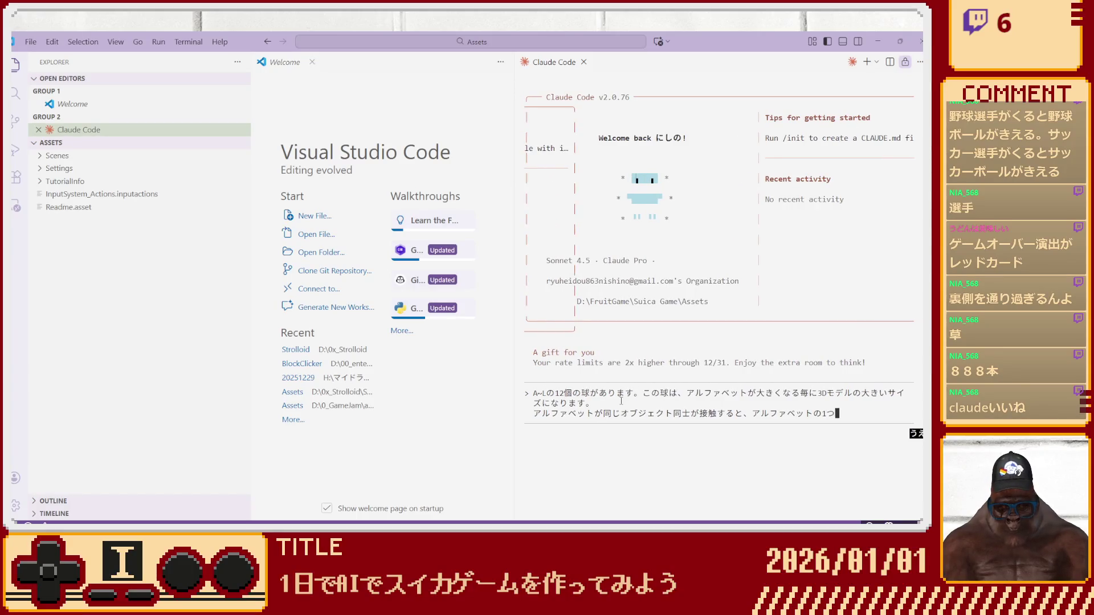
{"action": "type", "text": "上の"}
{"action": "type", "text": "オブジェクト"}
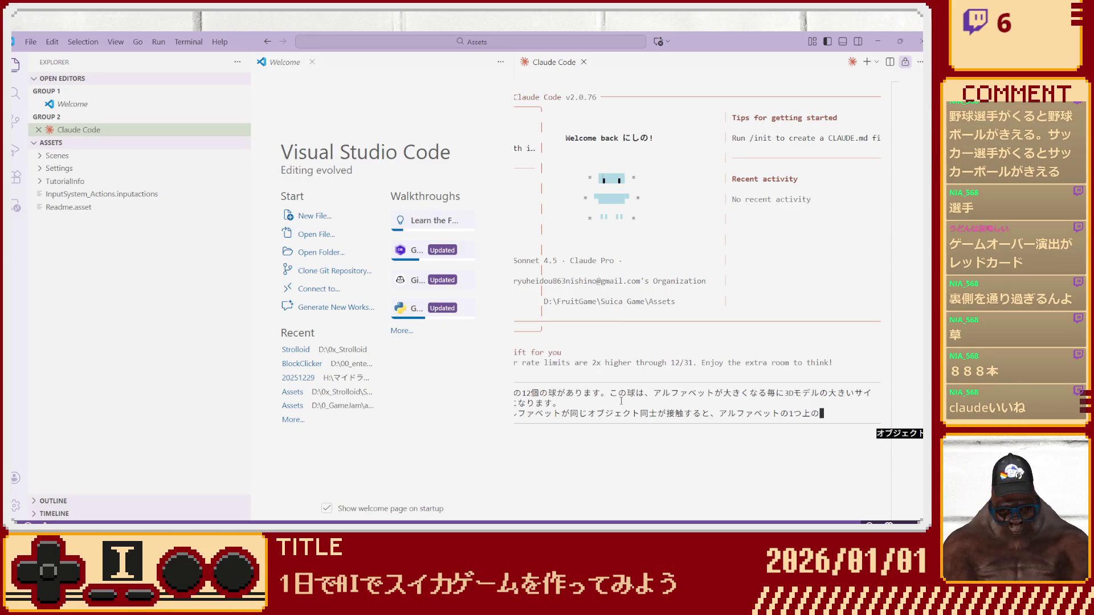
{"action": "key", "text": "Return"}
{"action": "type", "text": "に"}
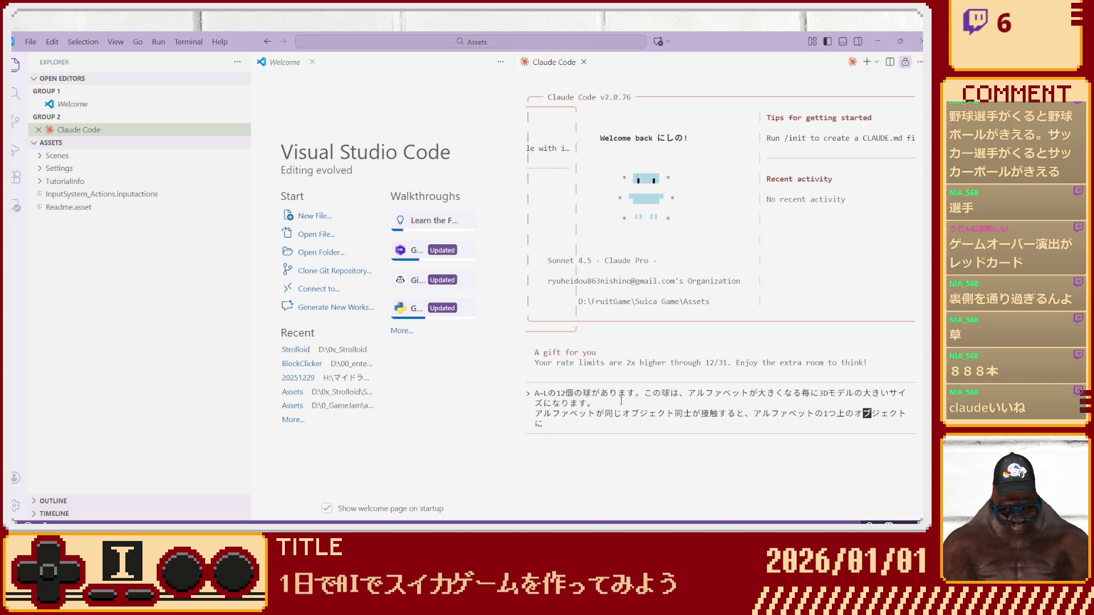
{"action": "key", "text": "Return"}
{"action": "key", "text": "BackSpace"}
{"action": "type", "text": "1つ"}
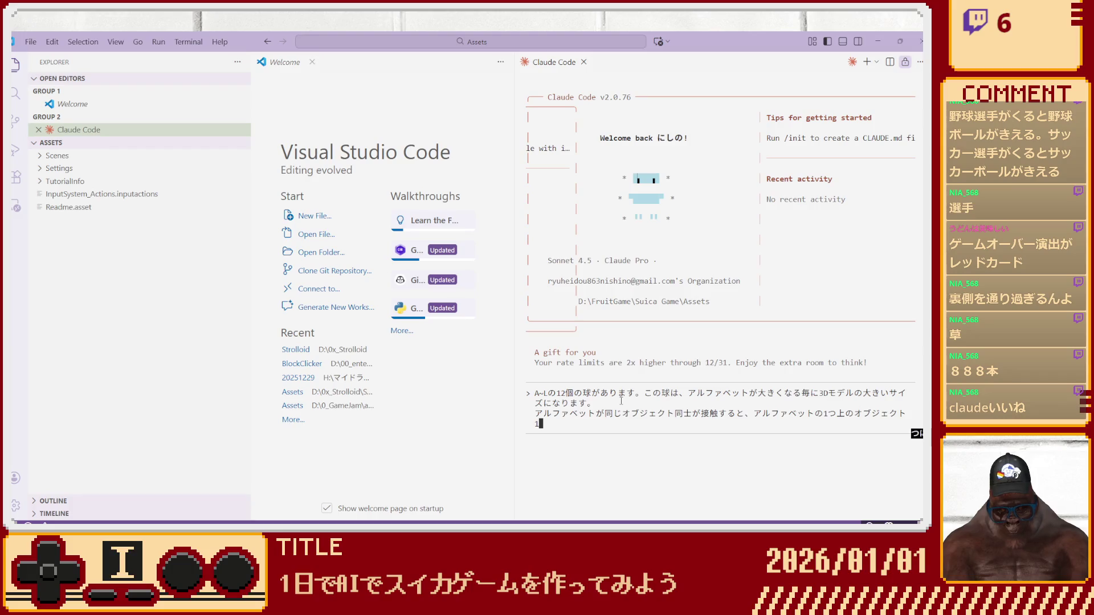
{"action": "type", "text": "になります。"}
{"action": "key", "text": "Return"}
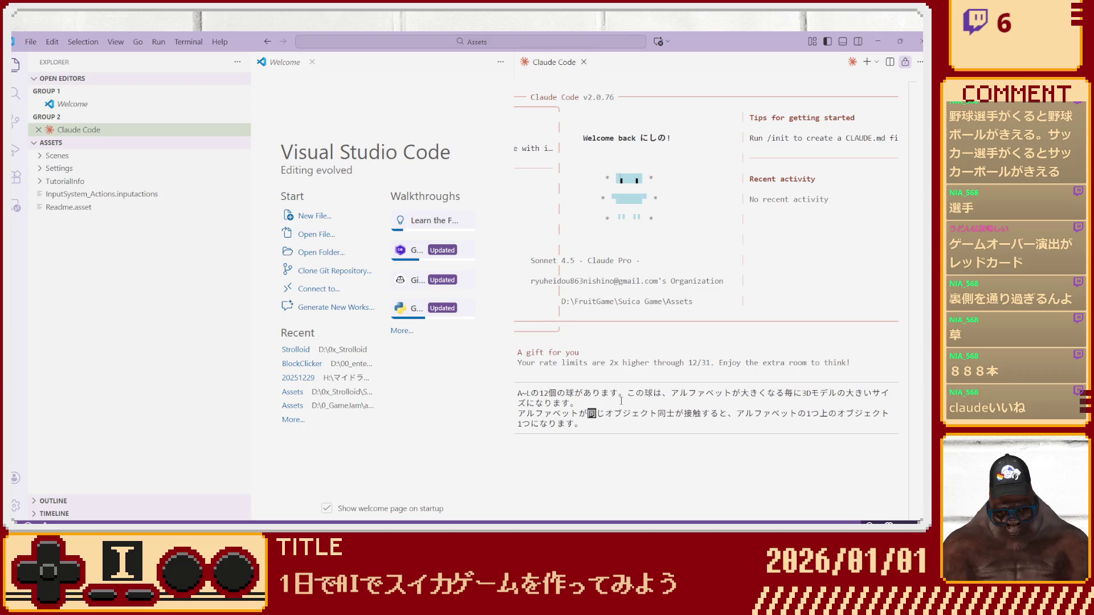
{"action": "key", "text": "Right"}
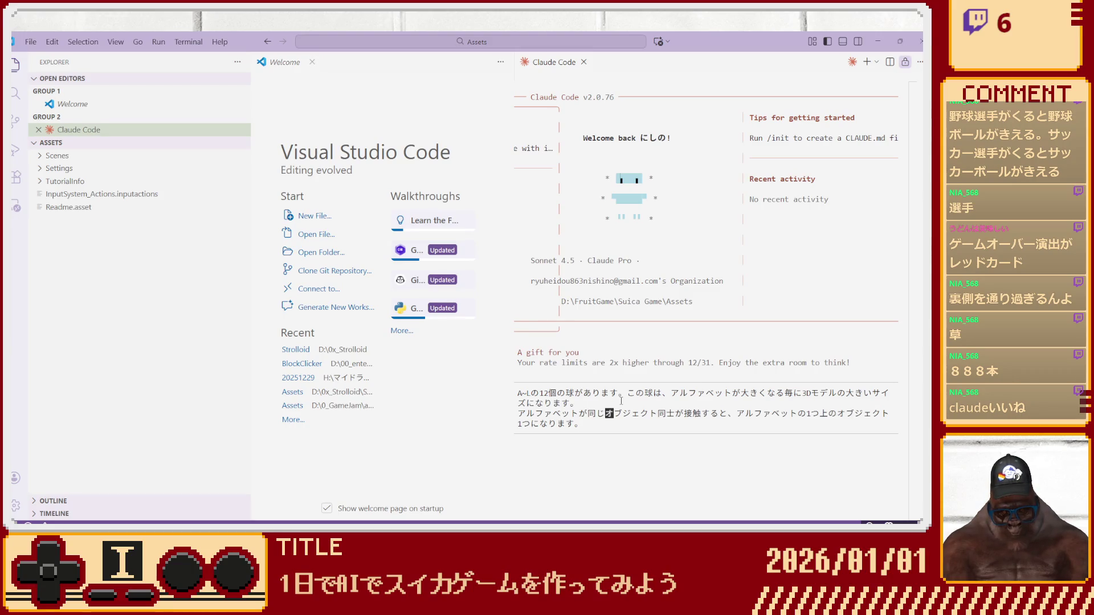
{"action": "type", "text": "2つの"}
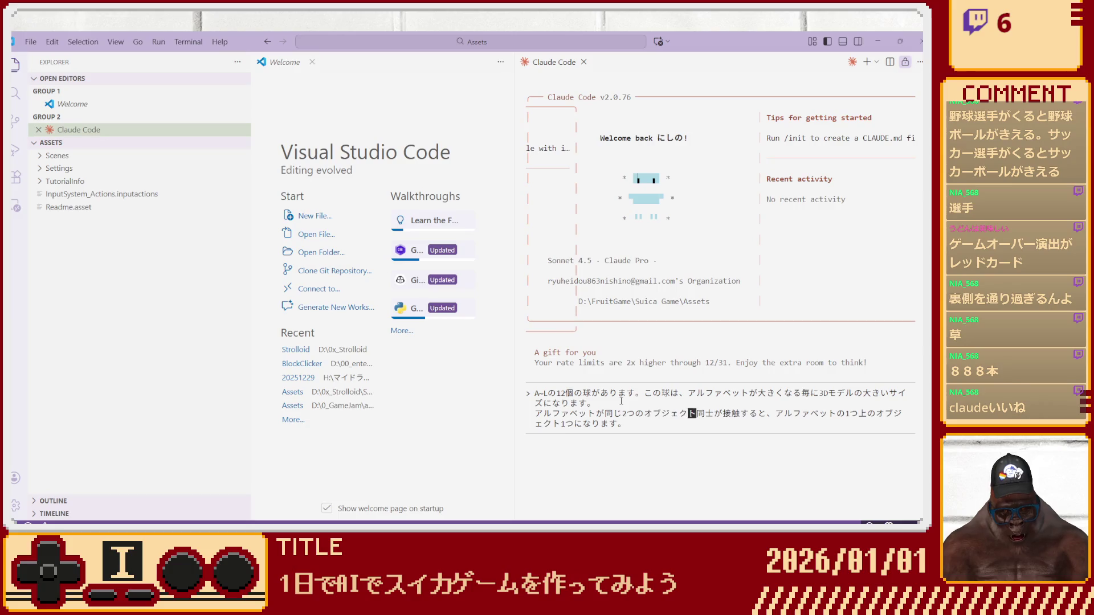
{"action": "key", "text": "shift+Return"}
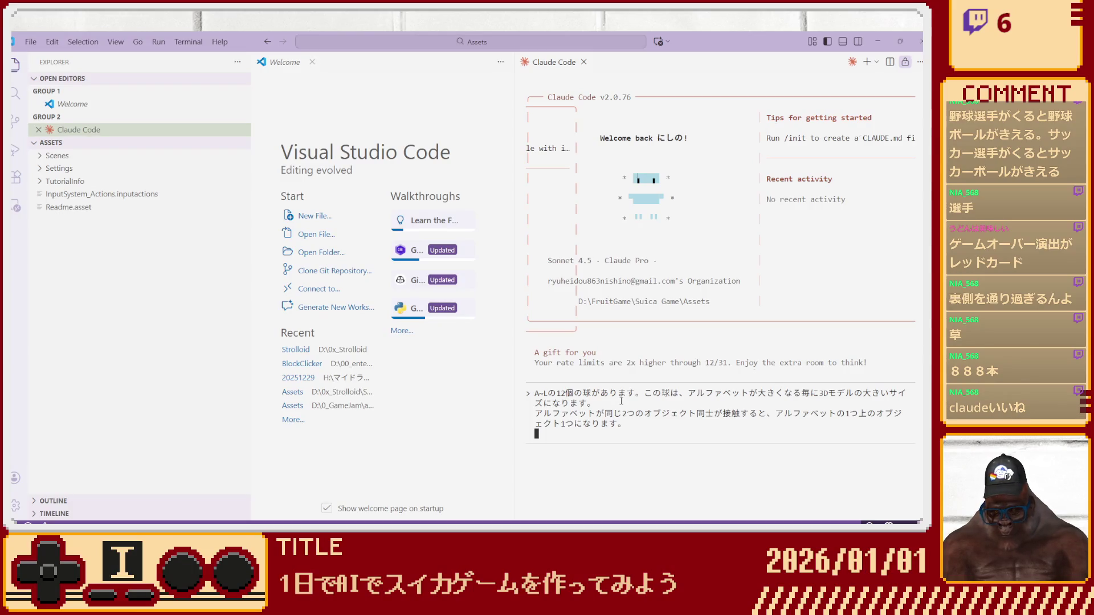
{"action": "type", "text": "このゲームは、"}
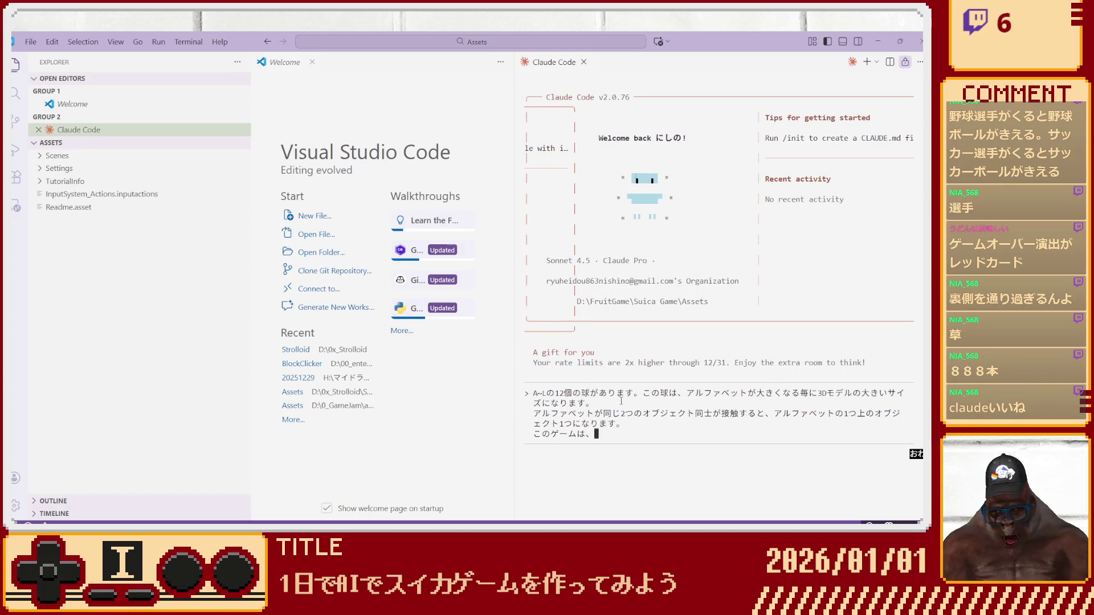
{"action": "type", "text": "終わりがありません。"}
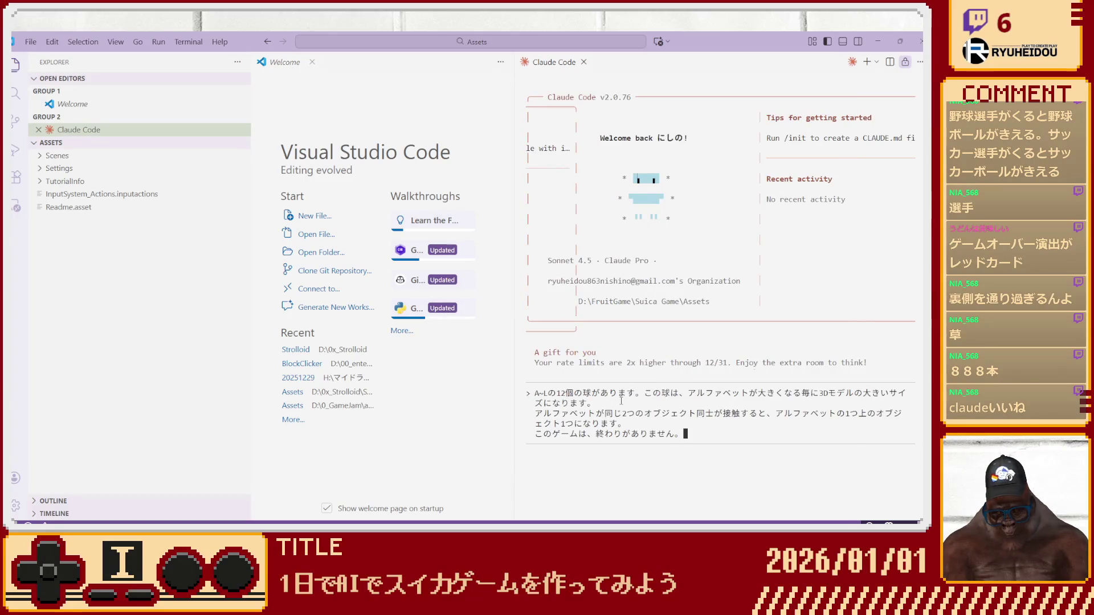
Rephrase it as an endless game that ends 3 seconds after an object reaches a Y position.
{"action": "key", "text": "BackSpace"}
{"action": "key", "text": "BackSpace"}
{"action": "key", "text": "BackSpace"}
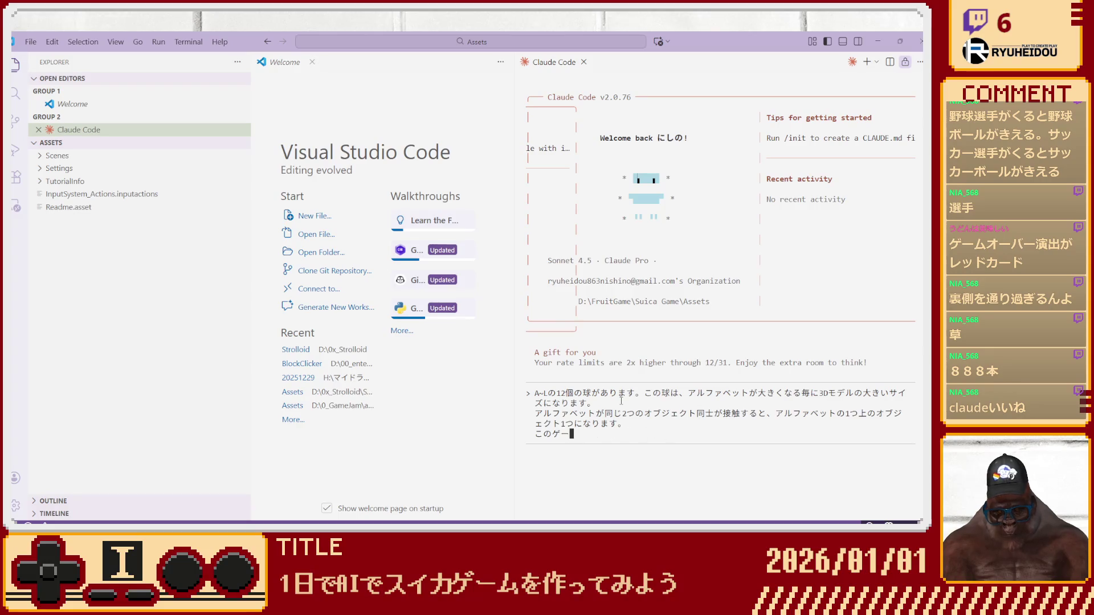
{"action": "type", "text": "ムは"}
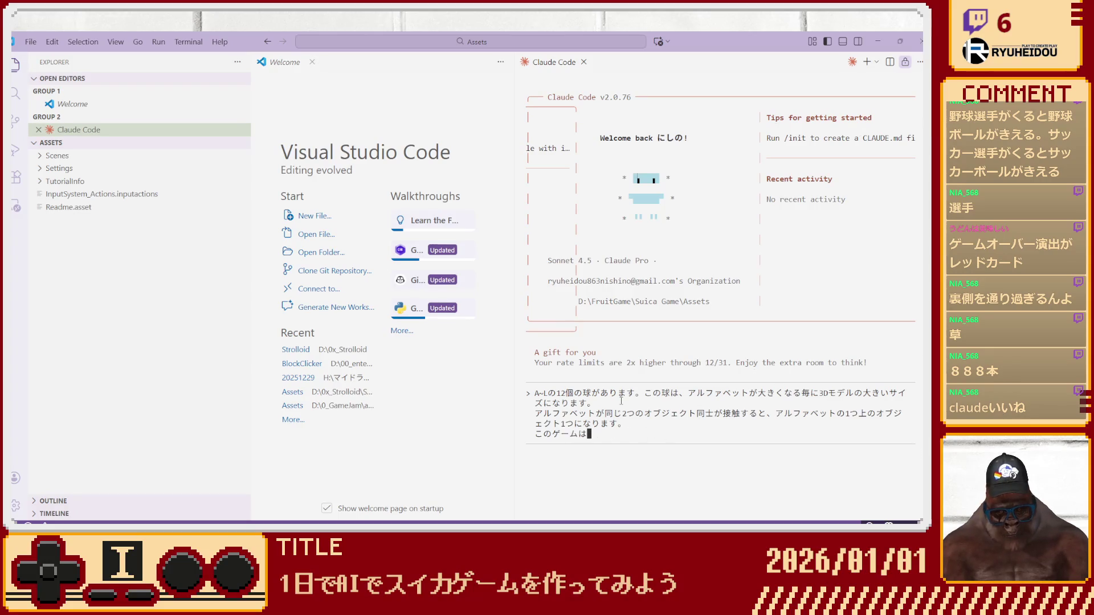
{"action": "type", "text": "エンドレスですが、"}
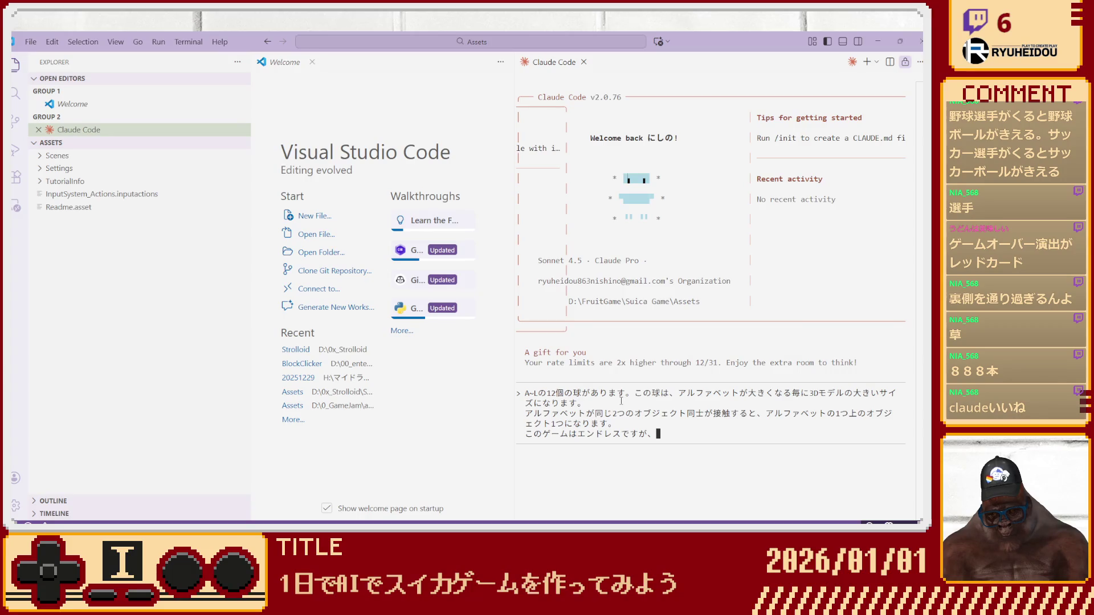
{"action": "type", "text": "Y軸"}
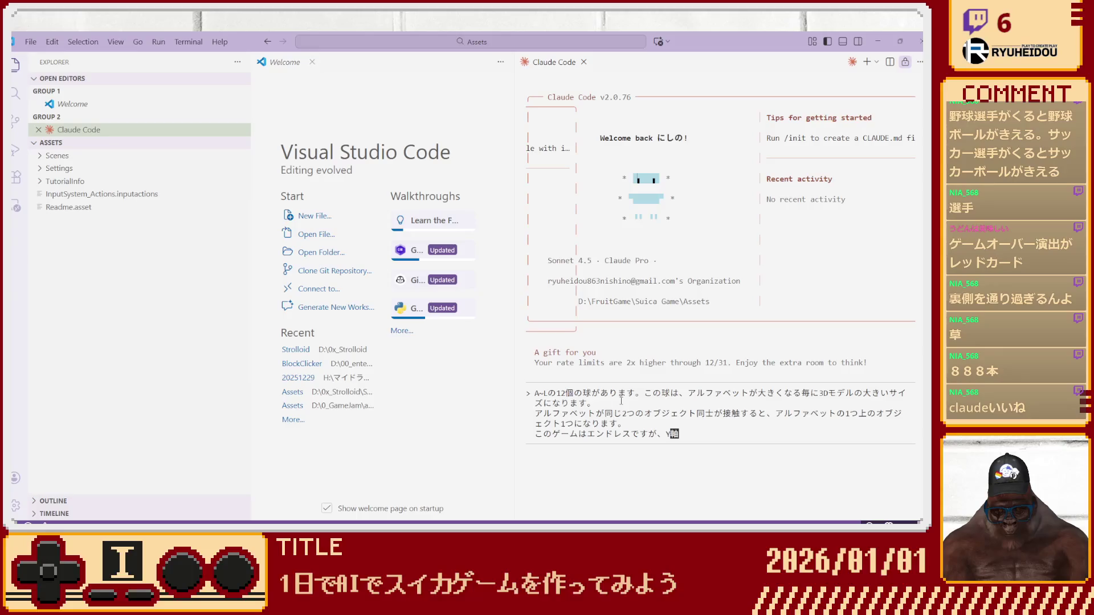
{"action": "type", "text": "の"}
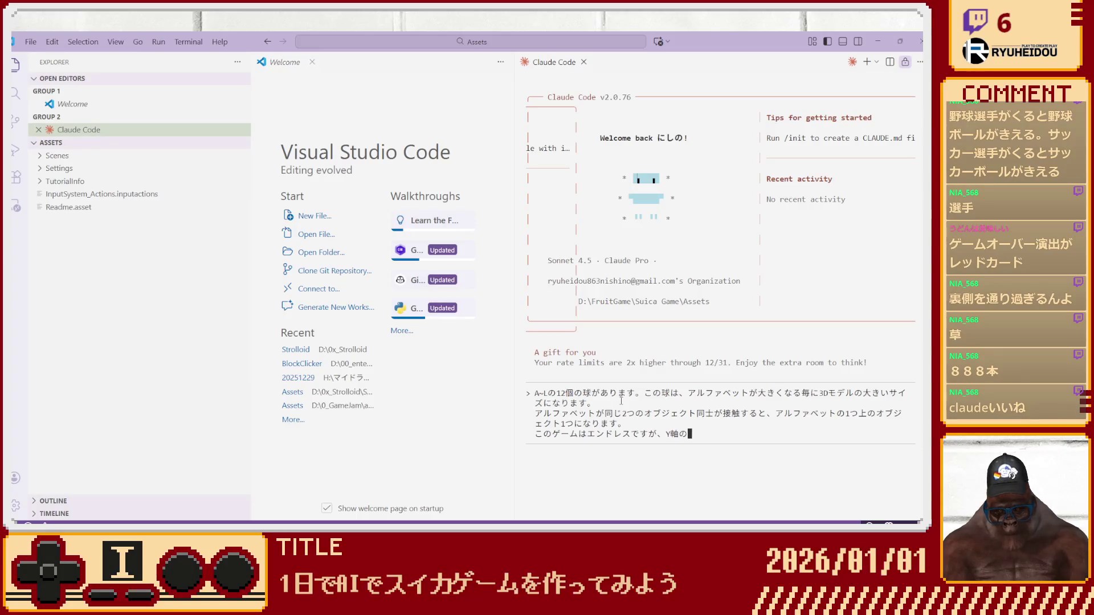
{"action": "type", "text": "ある高さに"}
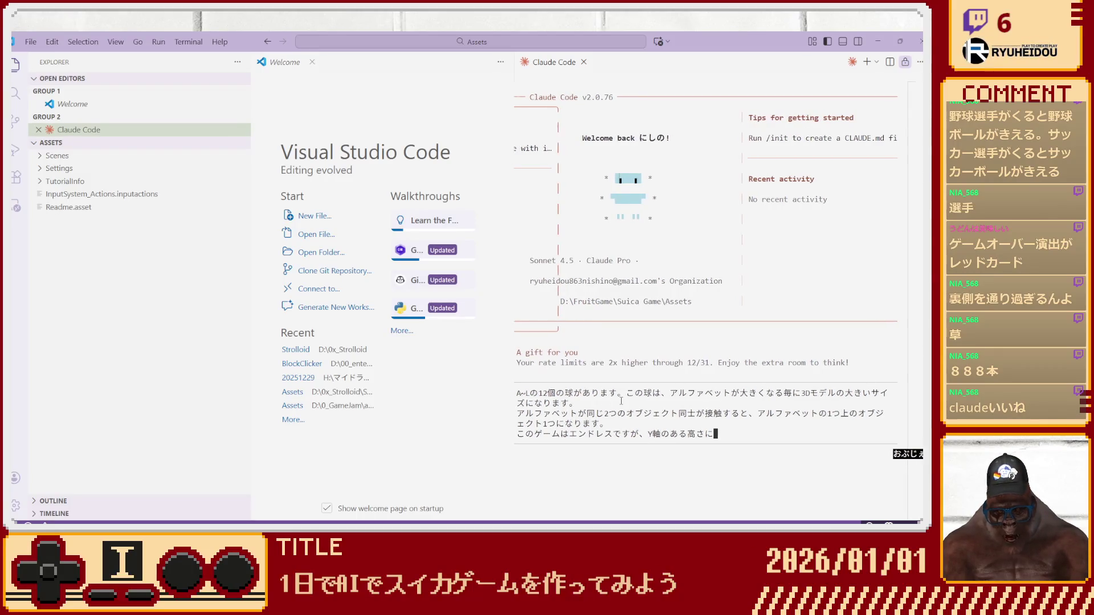
{"action": "type", "text": "オブジェクトが"}
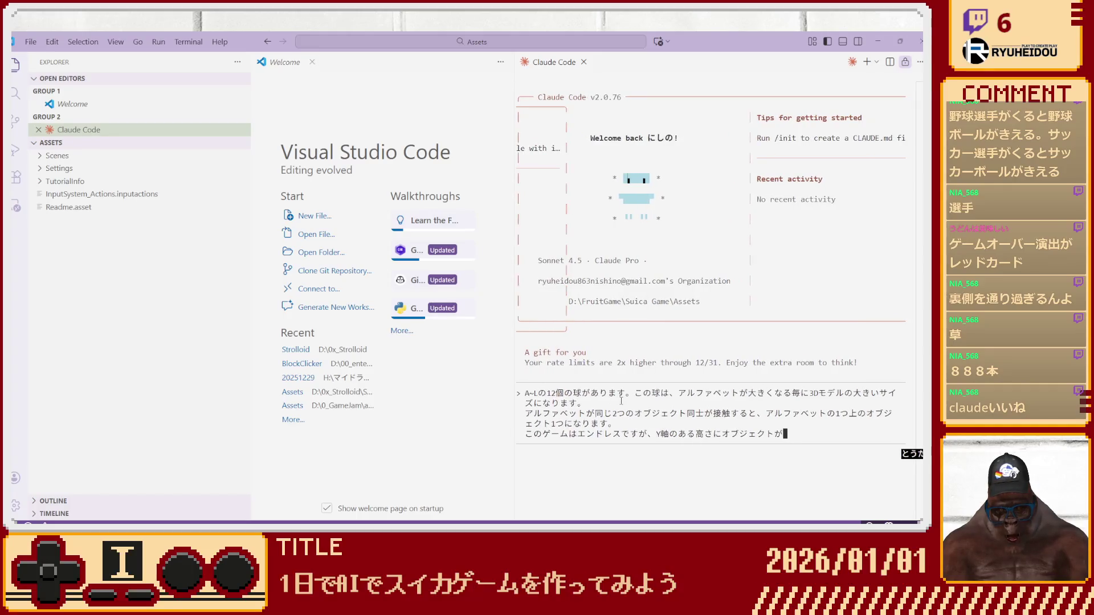
{"action": "type", "text": "到達し、3"}
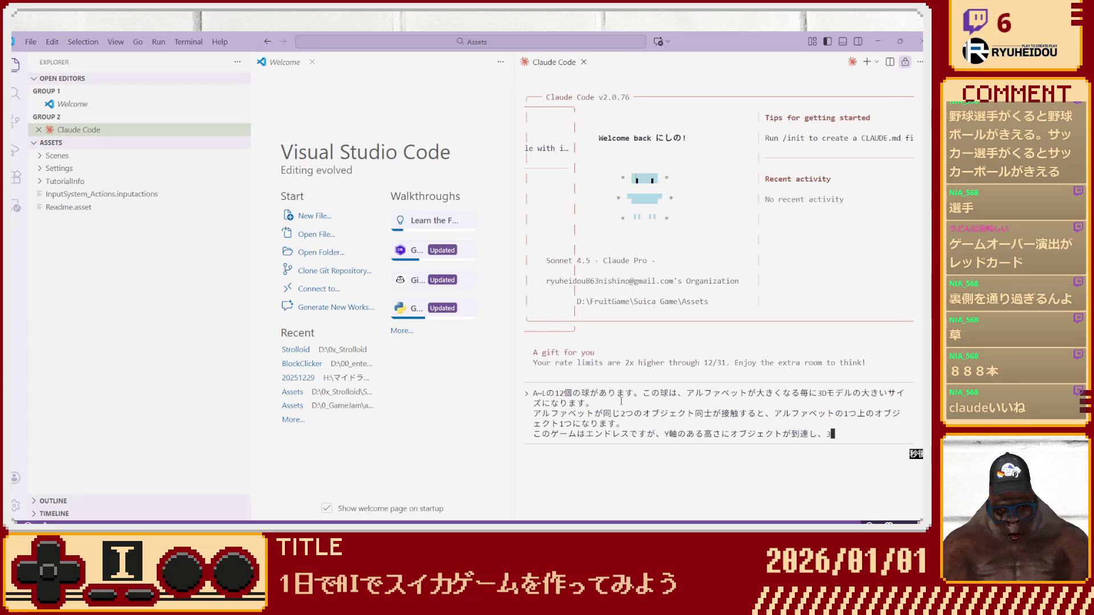
{"action": "type", "text": "秒後に"}
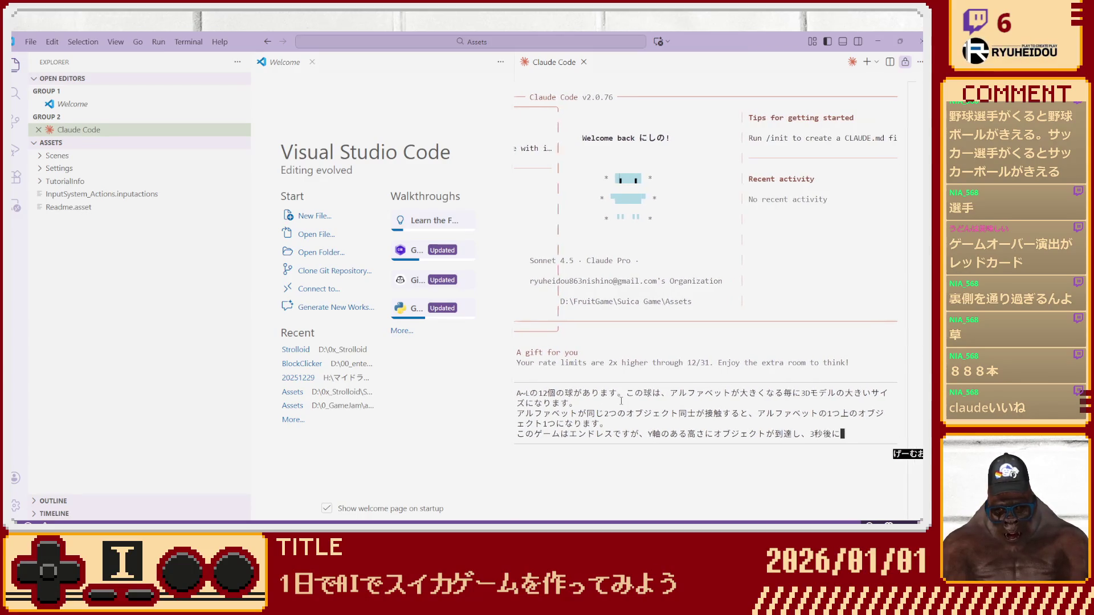
{"action": "type", "text": "ゲームオーバーとなります。"}
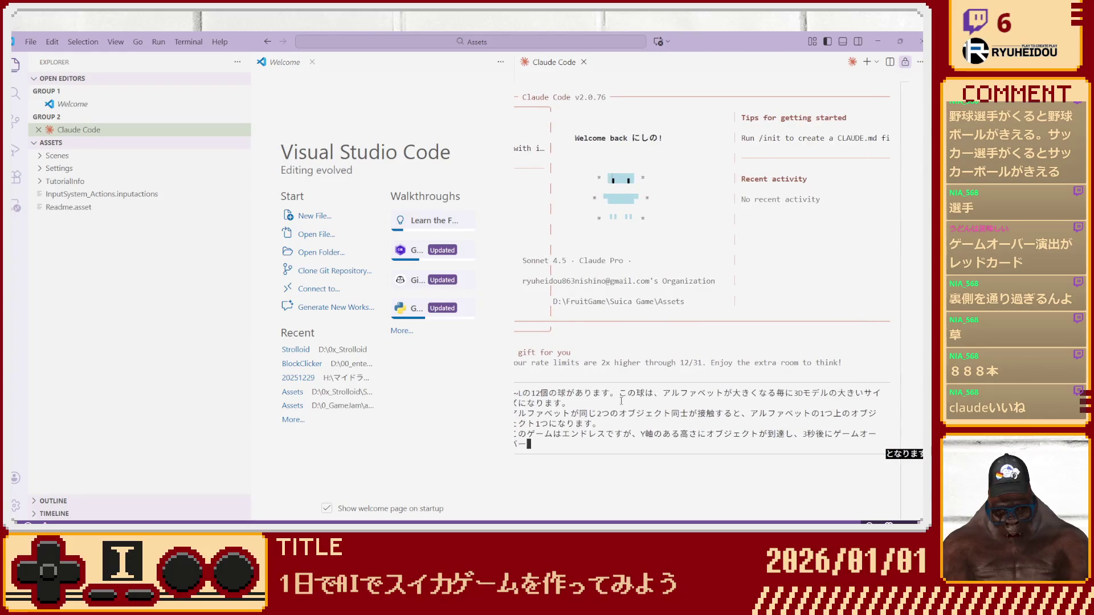
{"action": "key", "text": "Left"}
{"action": "key", "text": "Left"}
{"action": "key", "text": "Left"}
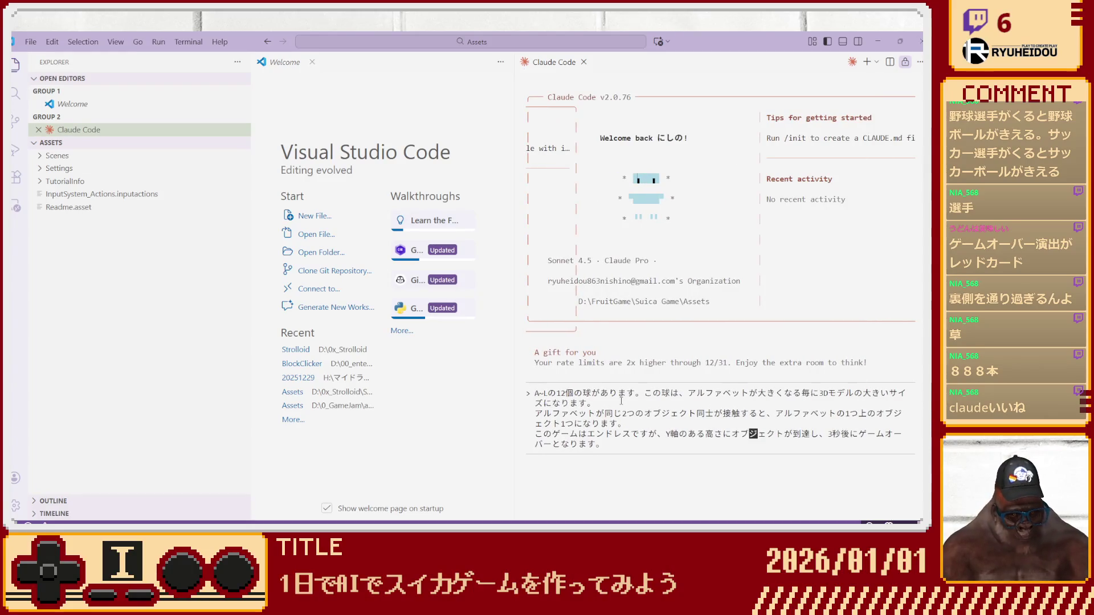
{"action": "key", "text": "End"}
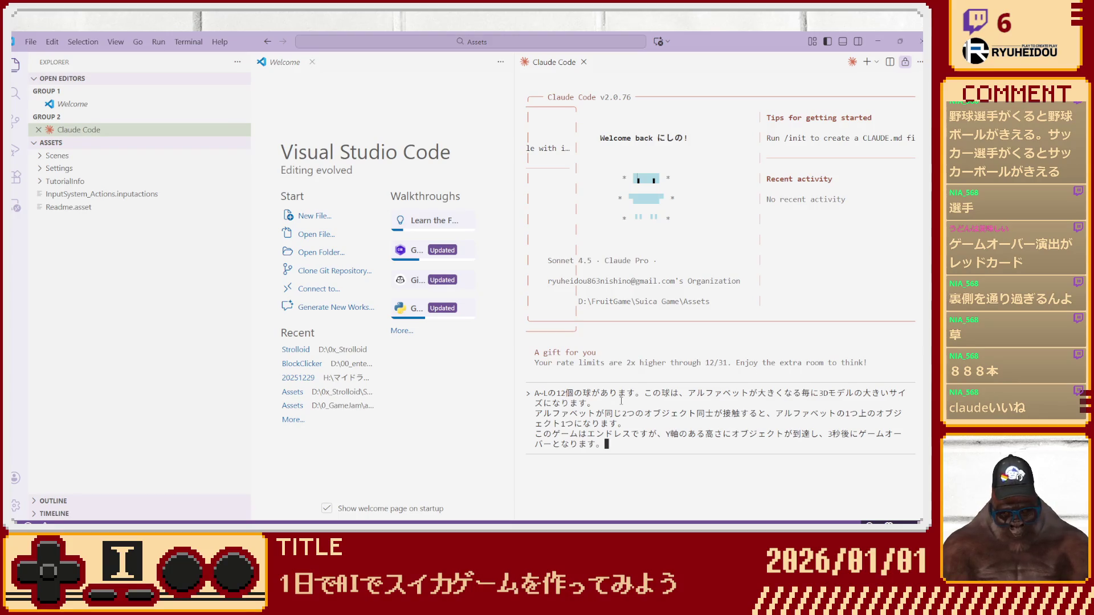
{"action": "key", "text": "Left"}
{"action": "key", "text": "Left"}
{"action": "key", "text": "Left"}
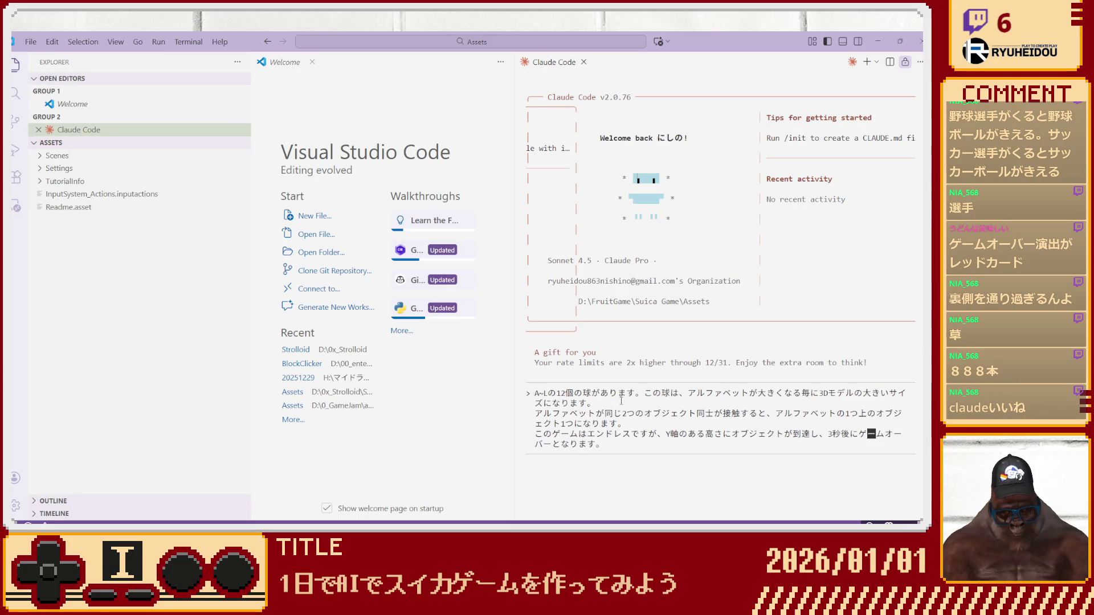
{"action": "key", "text": "BackSpace"}
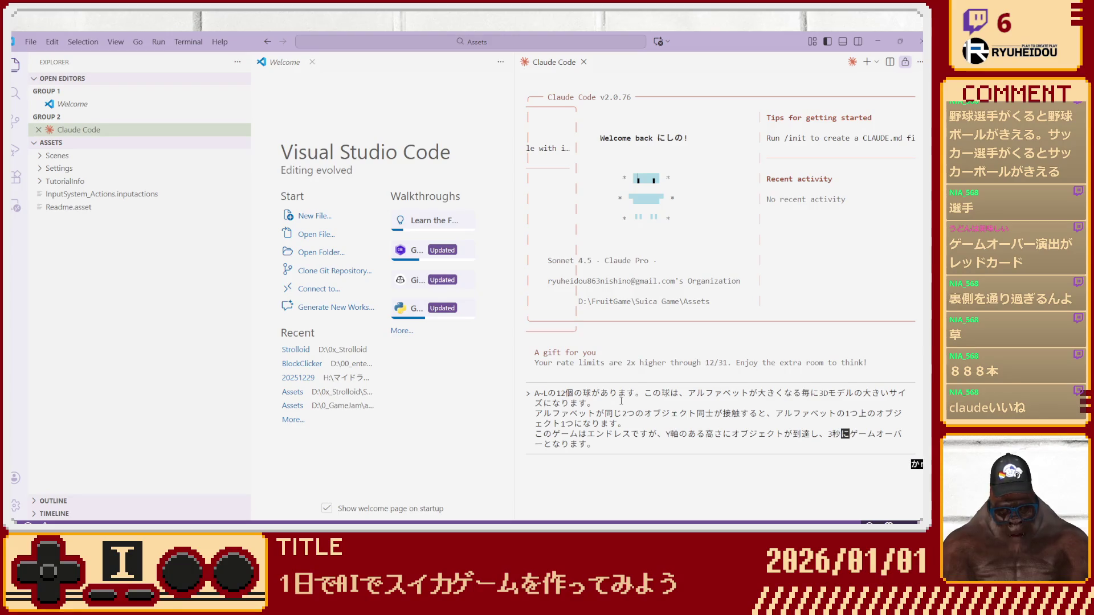
Refine the condition to objects staying above that Y-axis height for 3 seconds.
{"action": "type", "text": "間その"}
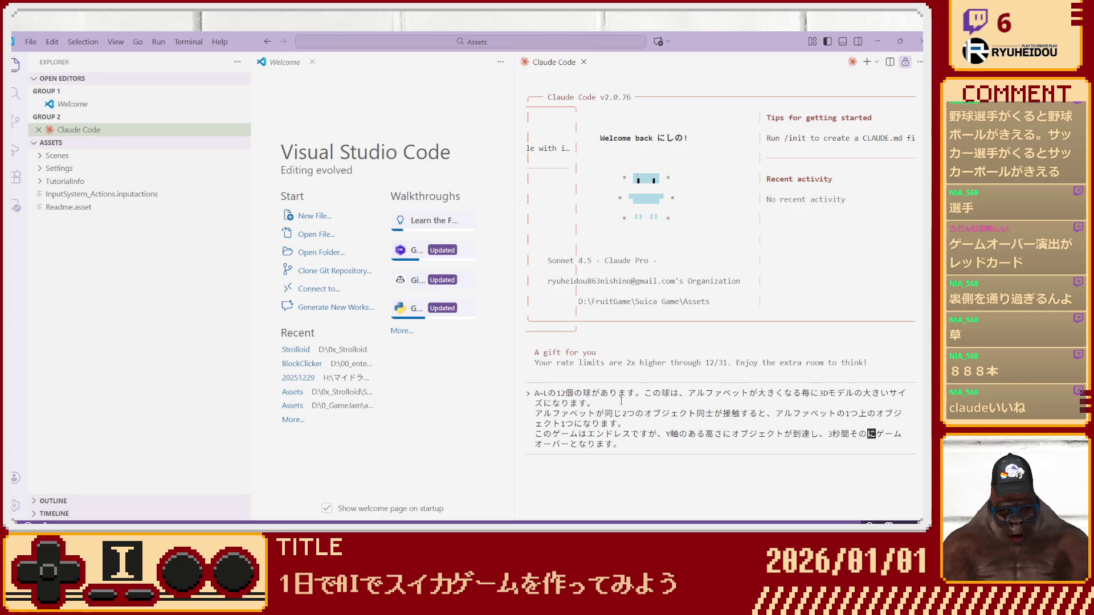
{"action": "type", "text": "Yじくの"}
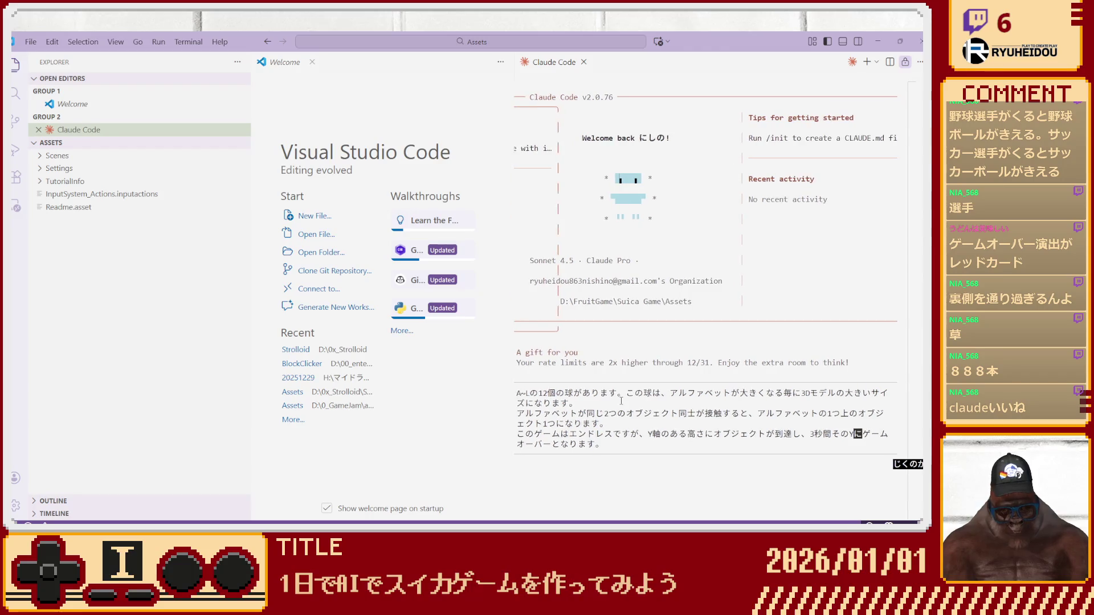
{"action": "type", "text": "たかさ"}
{"action": "key", "text": "space"}
{"action": "type", "text": "いじょう"}
{"action": "key", "text": "space"}
{"action": "key", "text": "Return"}
{"action": "type", "text": "おぶじぇkとが"}
{"action": "key", "text": "space"}
{"action": "key", "text": "Return"}
{"action": "type", "text": "あると、"}
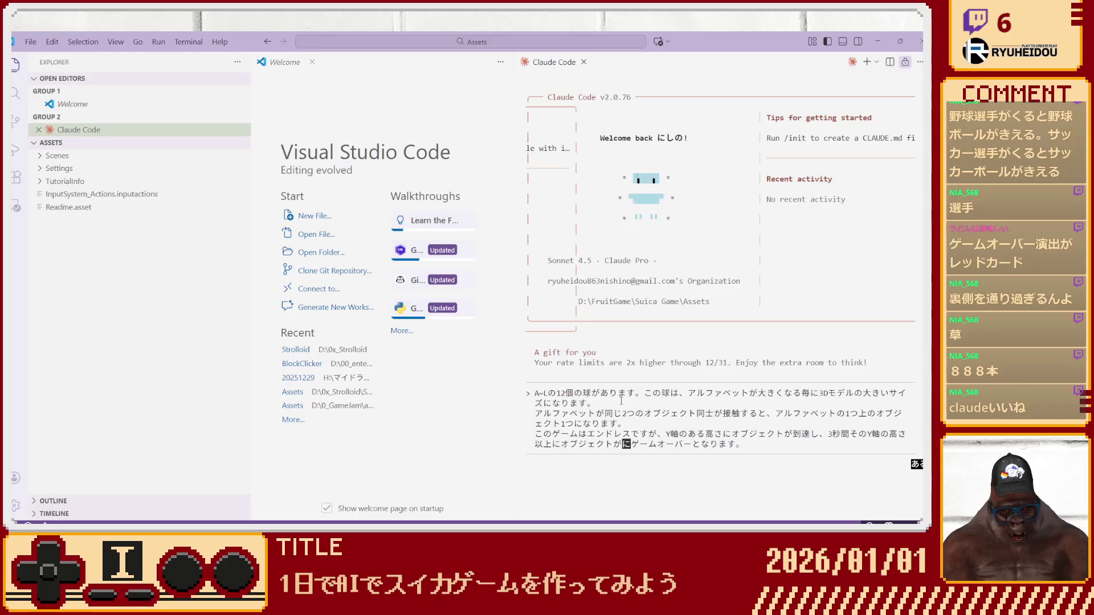
{"action": "key", "text": "Return"}
{"action": "key", "text": "Return"}
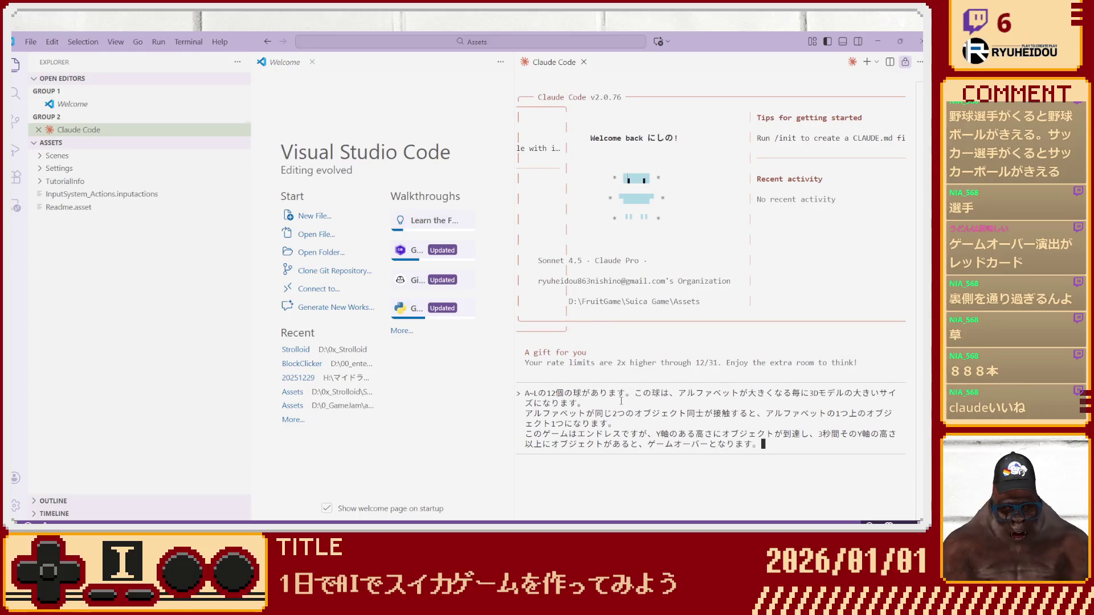
{"action": "key", "text": "shift+Return"}
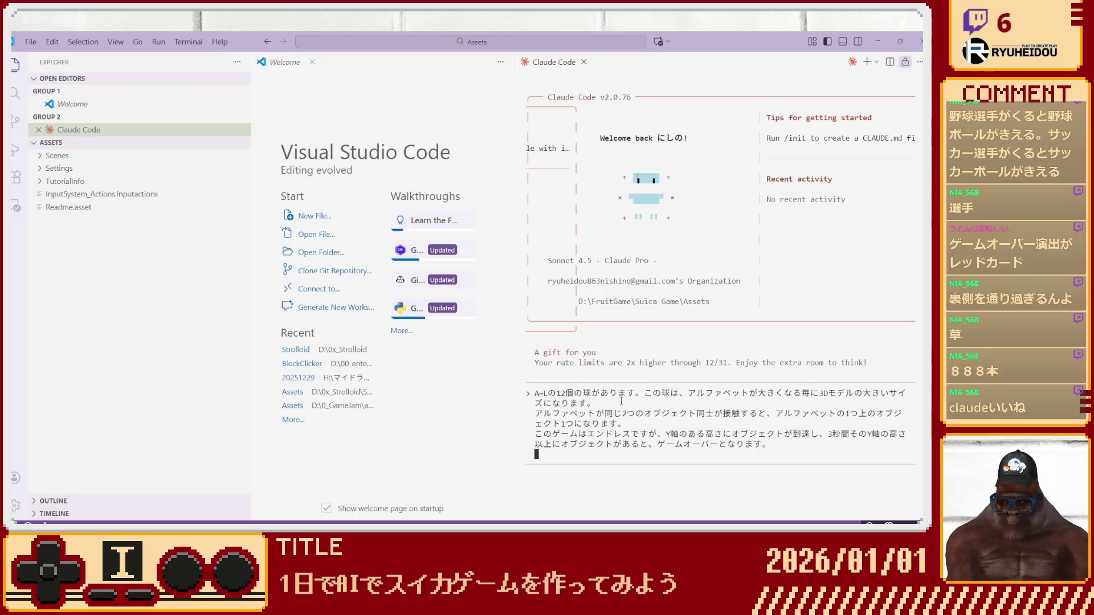
Add 'このゲームはスコアアタックゲームです。' and 'ランキング集計も必要となります', then send the prompt.
{"action": "type", "text": "この"}
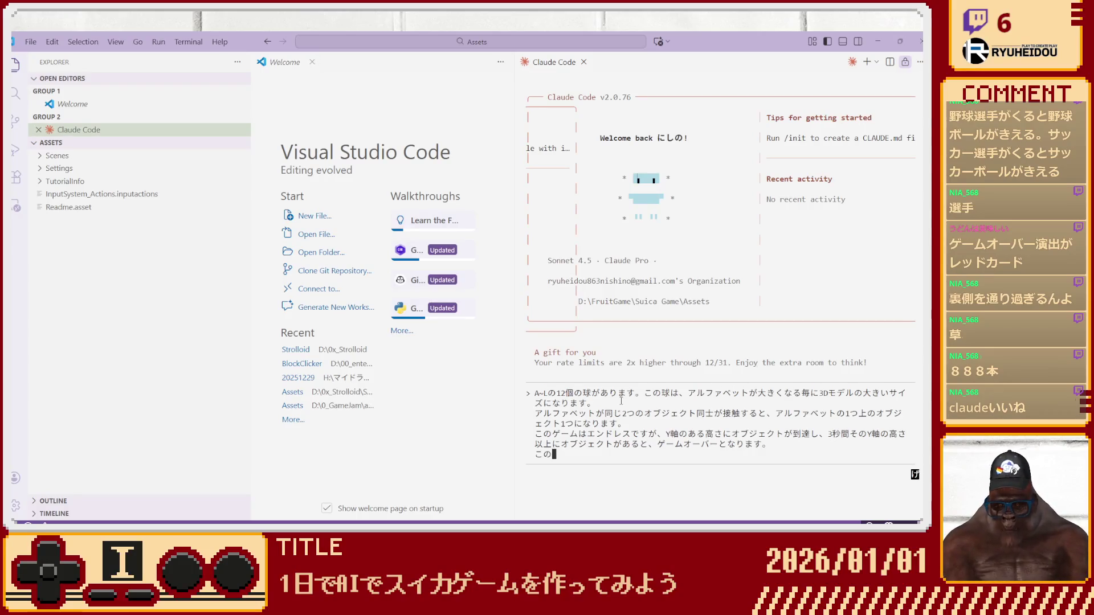
{"action": "type", "text": "ゲームはすこああたた"}
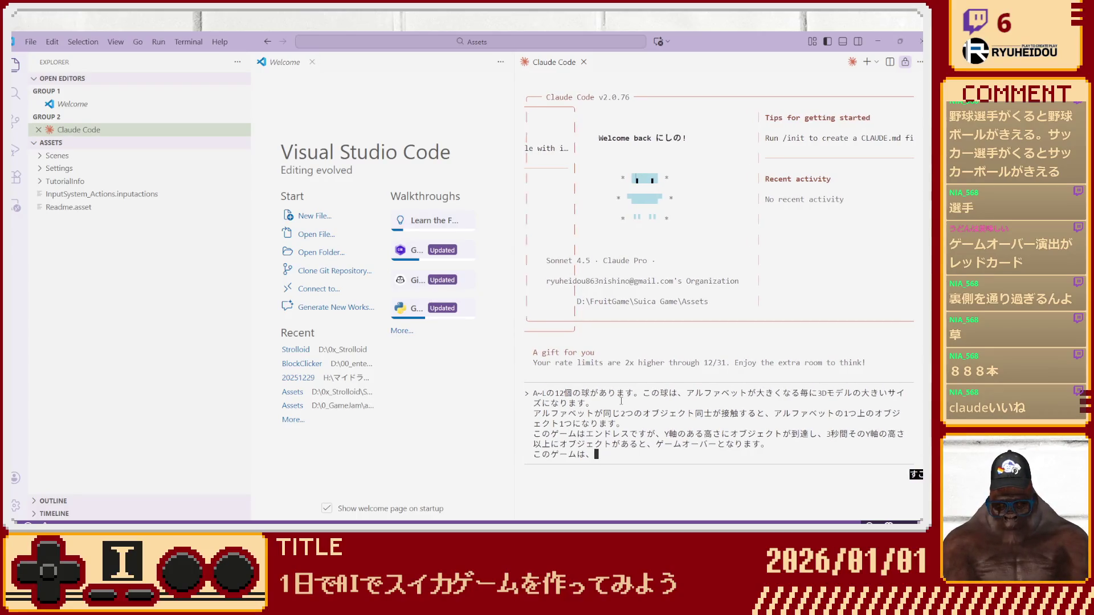
{"action": "type", "text": "った"}
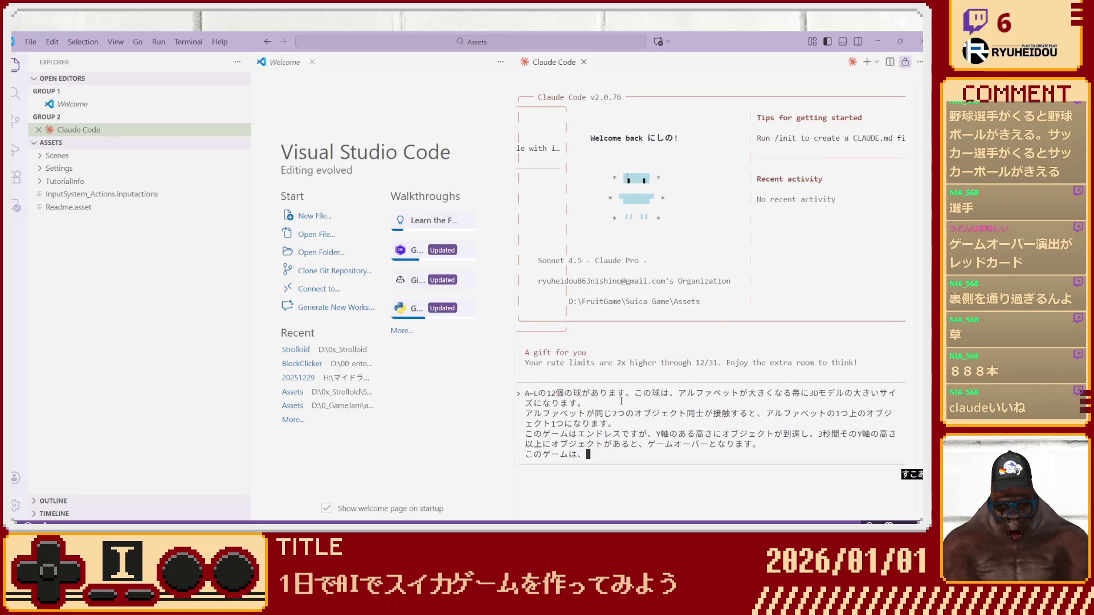
{"action": "key", "text": "space"}
{"action": "key", "text": "Return"}
{"action": "type", "text": "げーmゲームです。"}
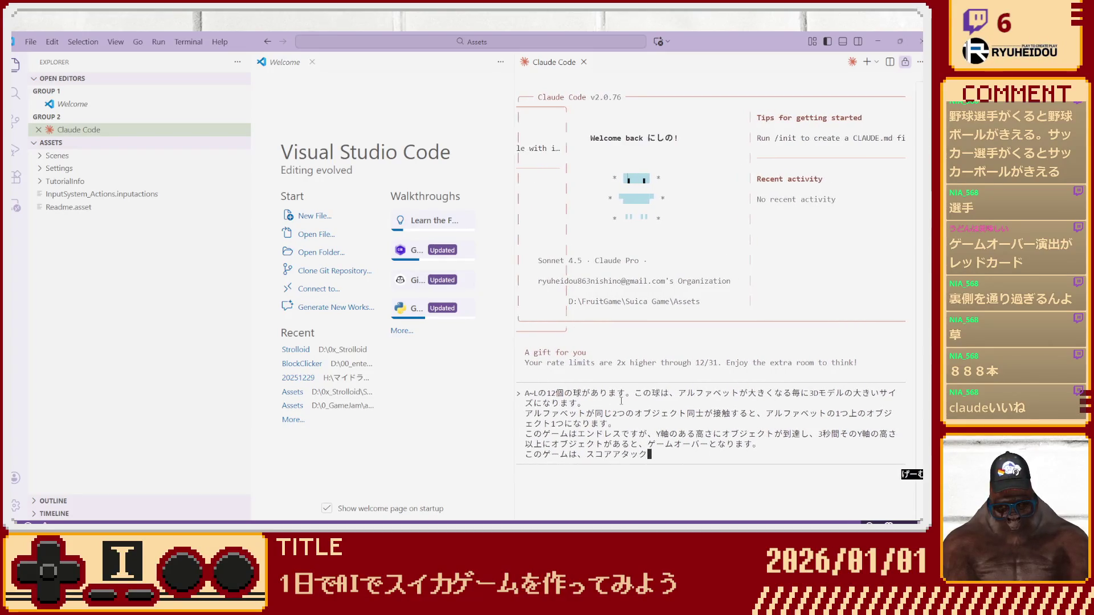
{"action": "key", "text": "Return"}
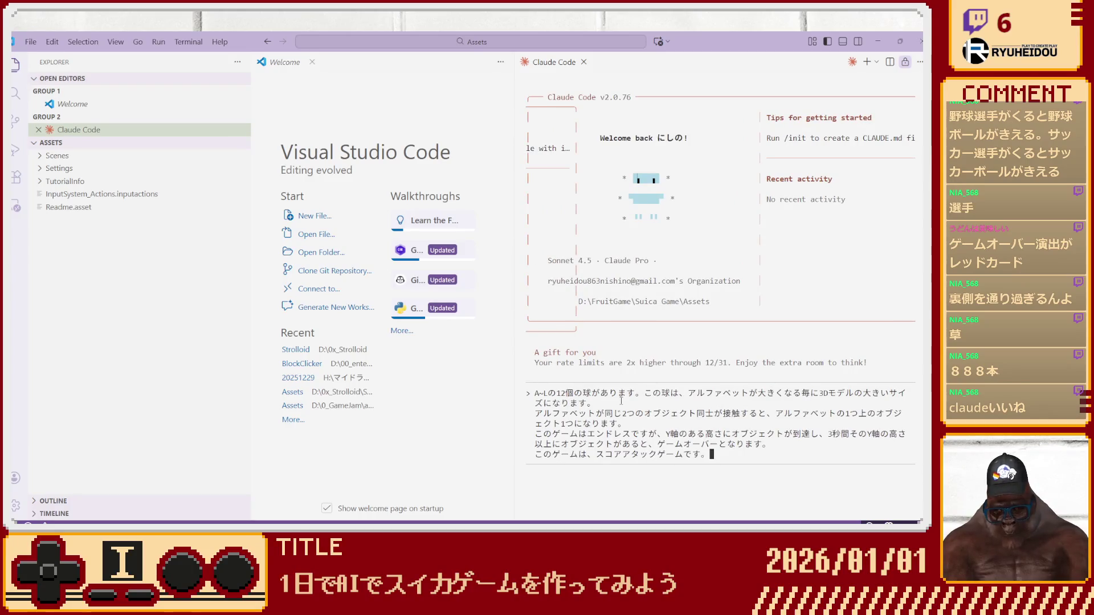
{"action": "type", "text": "らんきん"}
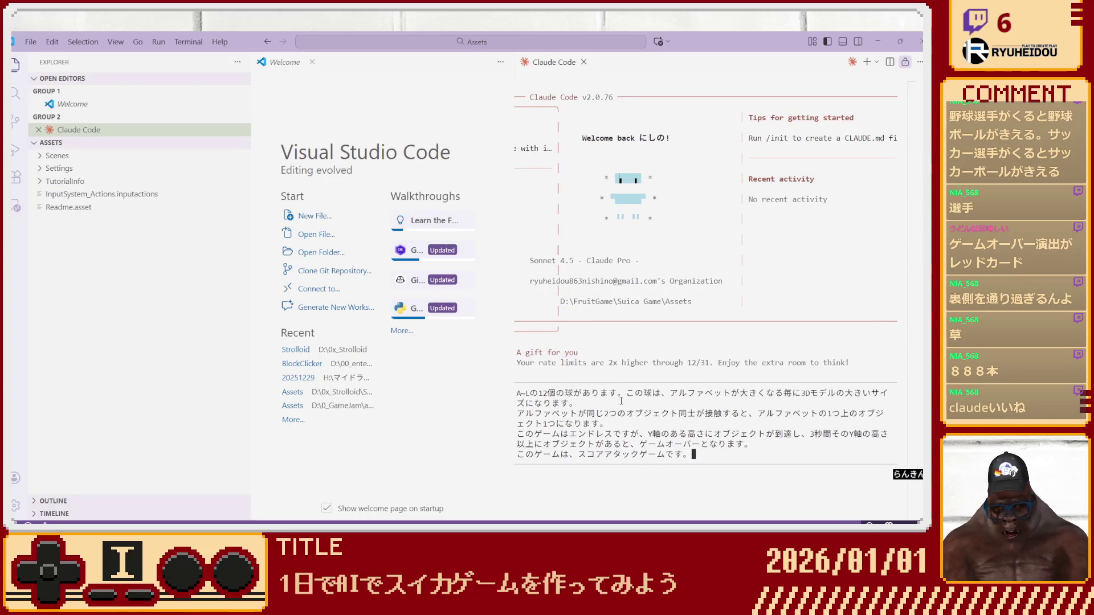
{"action": "type", "text": "ぐしゅうけいも"}
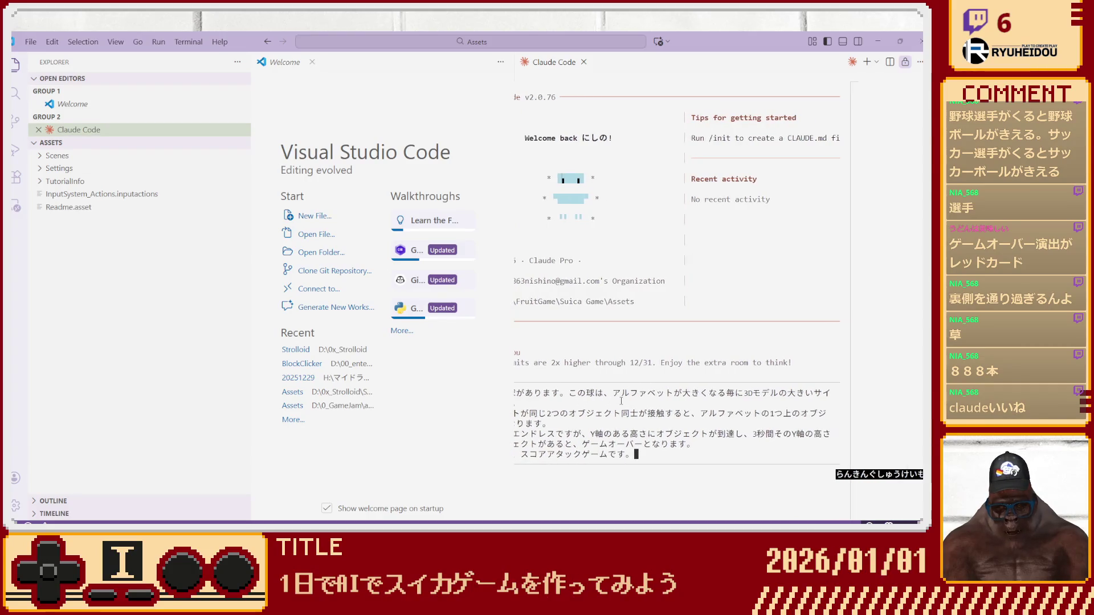
{"action": "type", "text": "ひつようとなりま"}
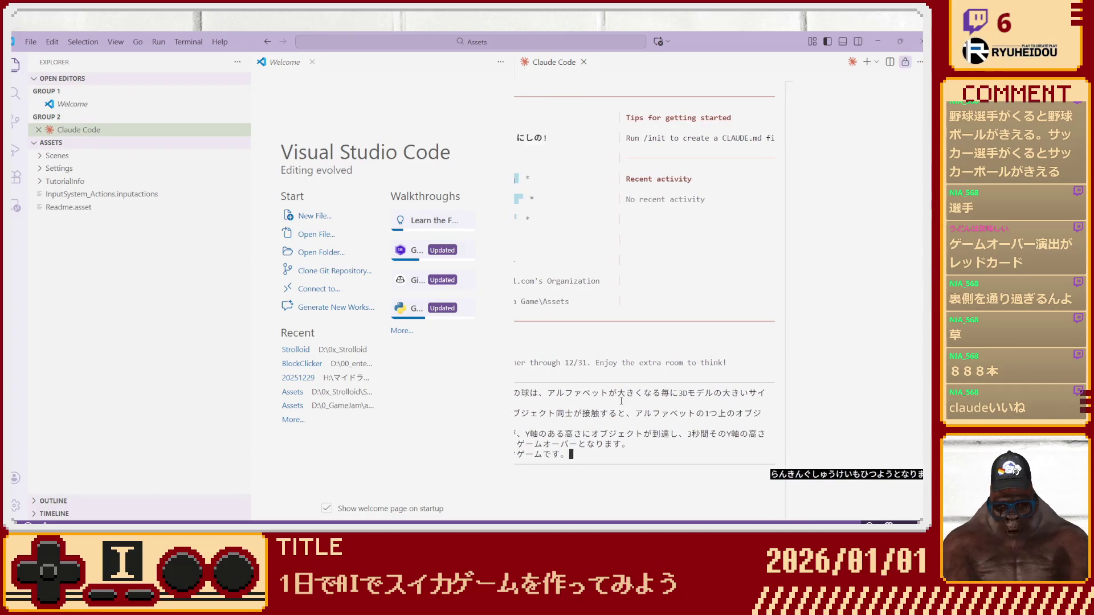
{"action": "type", "text": "su"}
{"action": "key", "text": "space"}
{"action": "key", "text": "Return"}
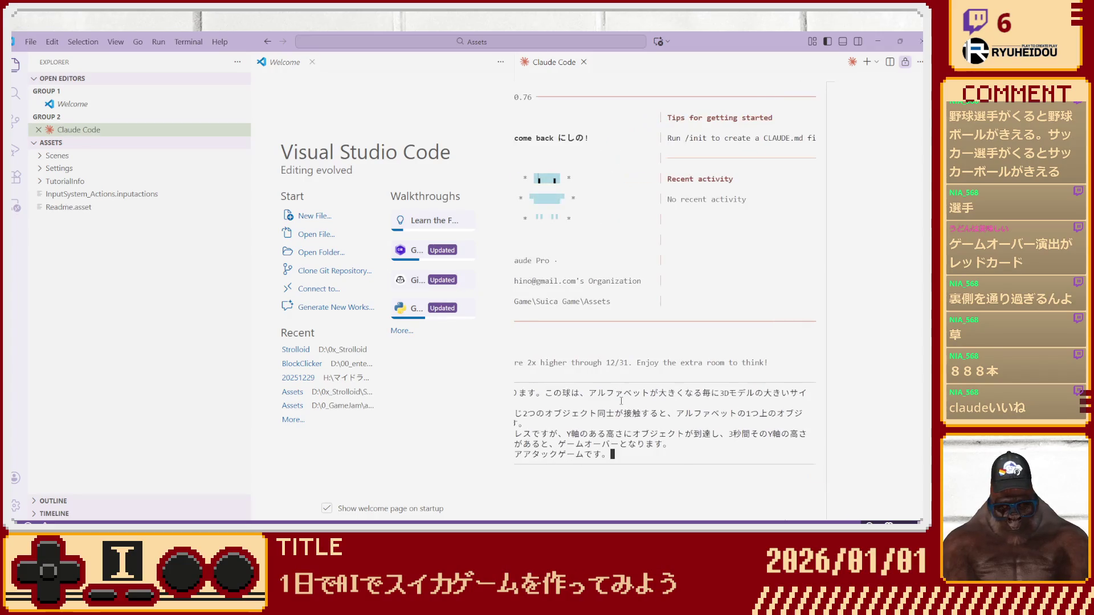
{"action": "key", "text": "Return"}
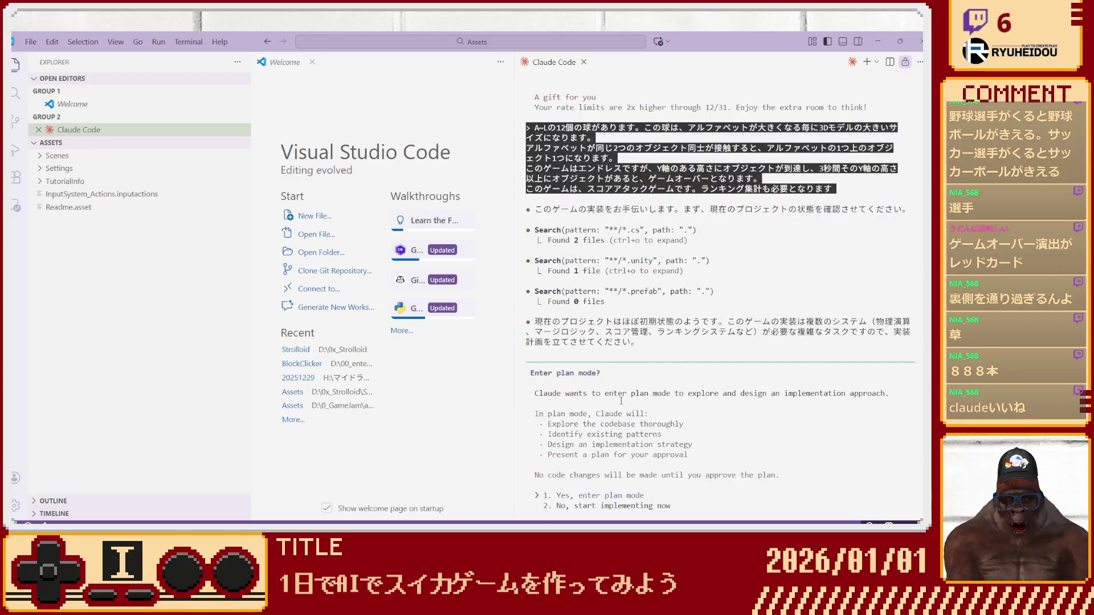
Accept Claude's offer with 'Yes, enter plan mode'.
{"action": "key", "text": "Return"}
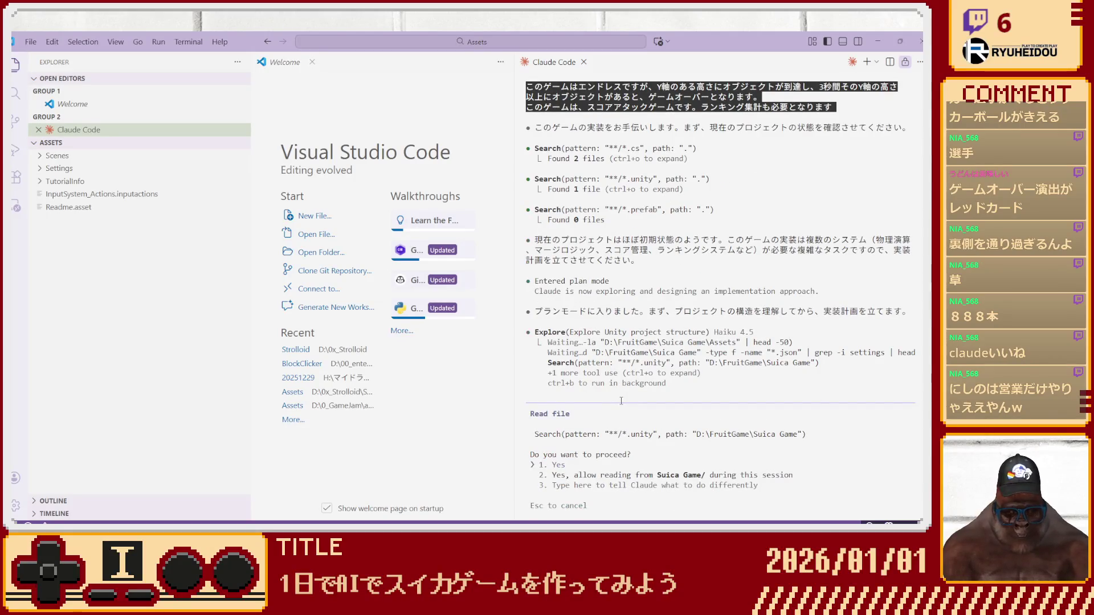
Allow Claude's file-read and settings-search commands, zoom in, and close the Welcome tab.
{"action": "key", "text": "Return"}
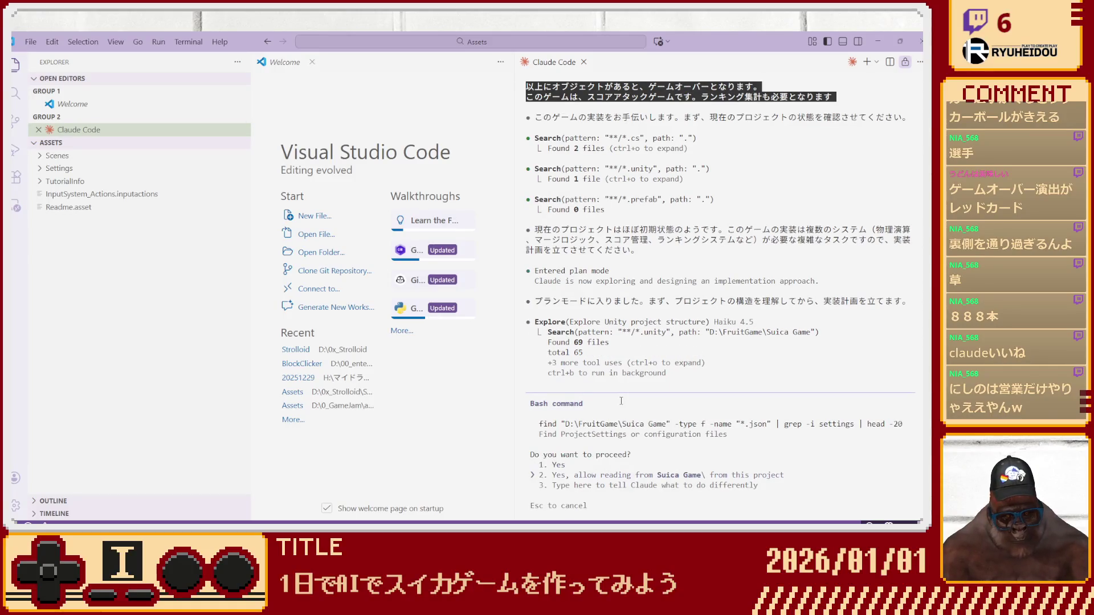
{"action": "key", "text": "Return"}
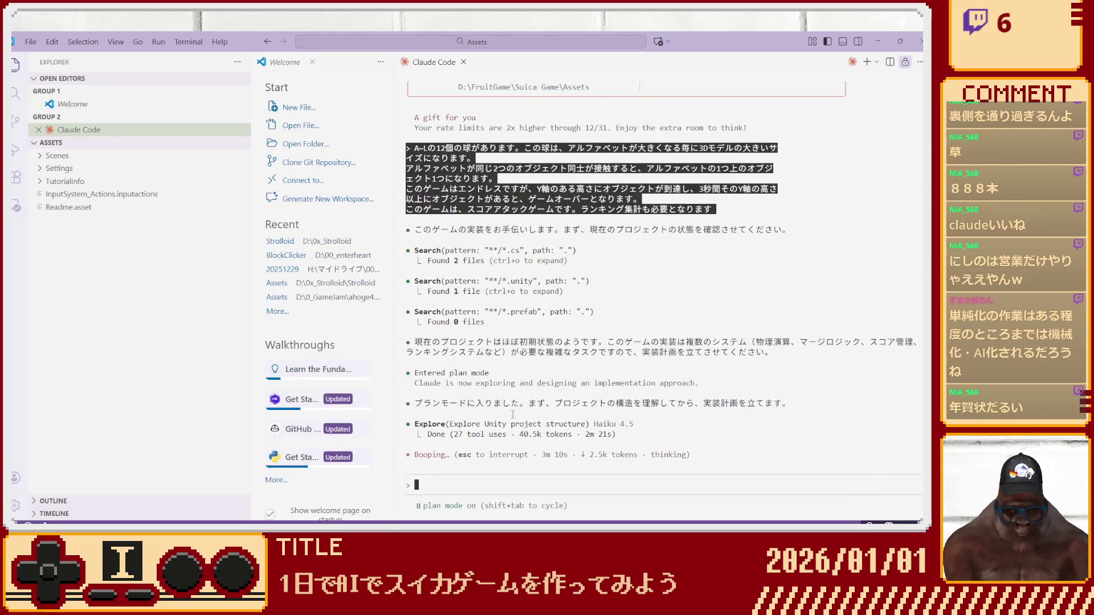
{"action": "key", "text": "ctrl+equal"}
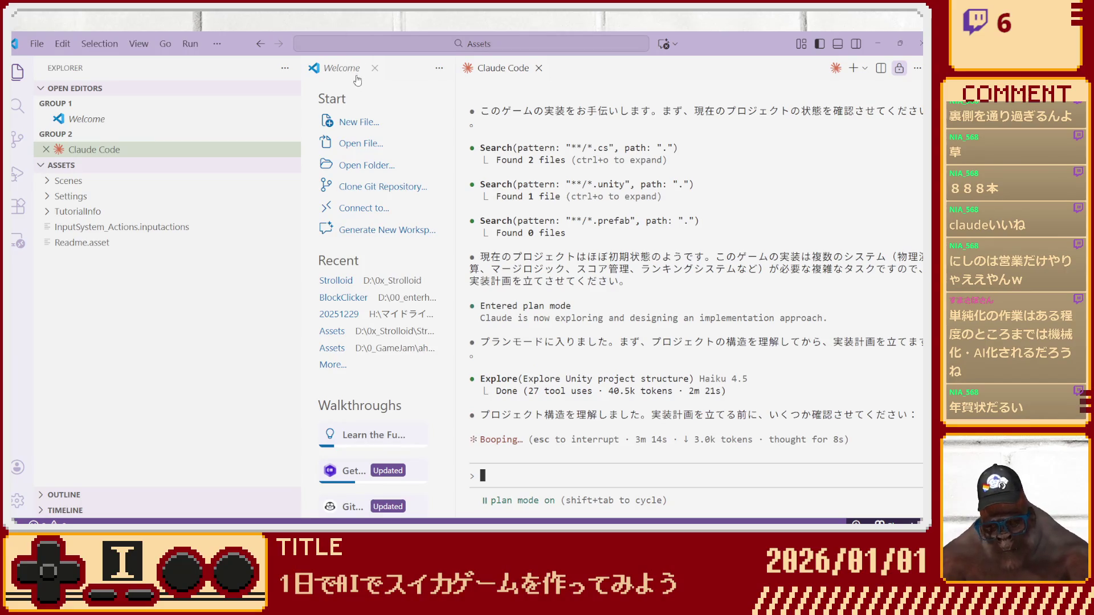
{"action": "left_click", "coordinate": [375, 67]}
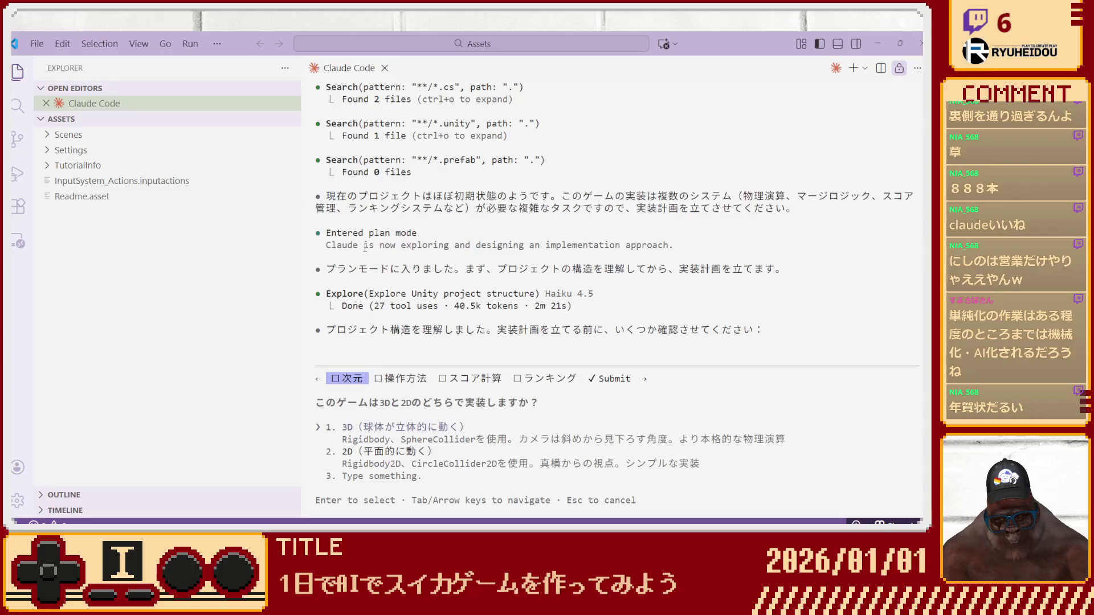
Choose 2D as the game's dimension.
{"action": "key", "text": "Down"}
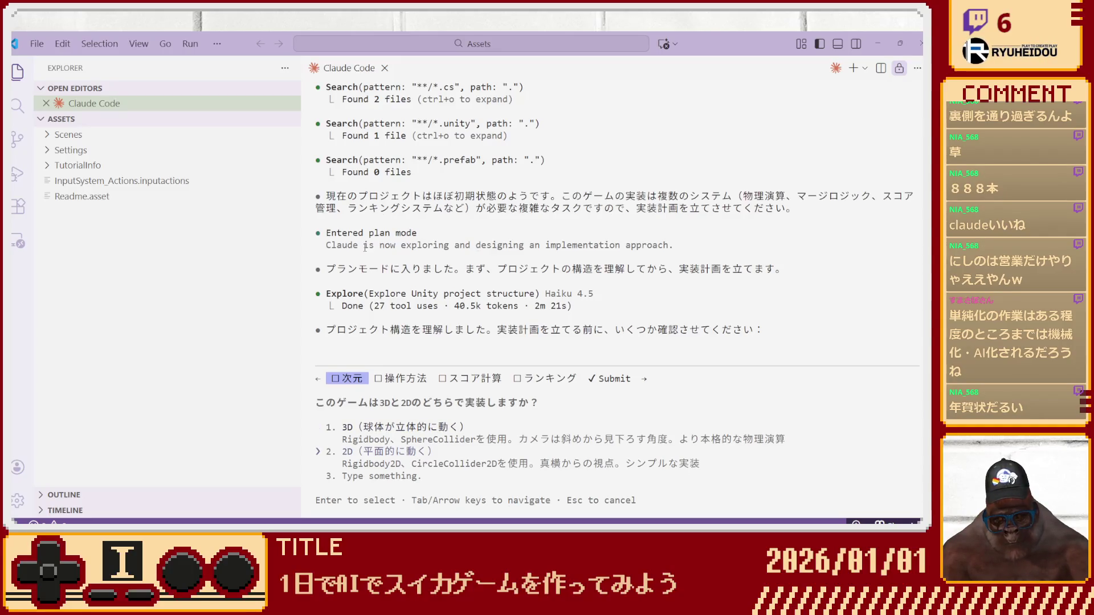
{"action": "key", "text": "Return"}
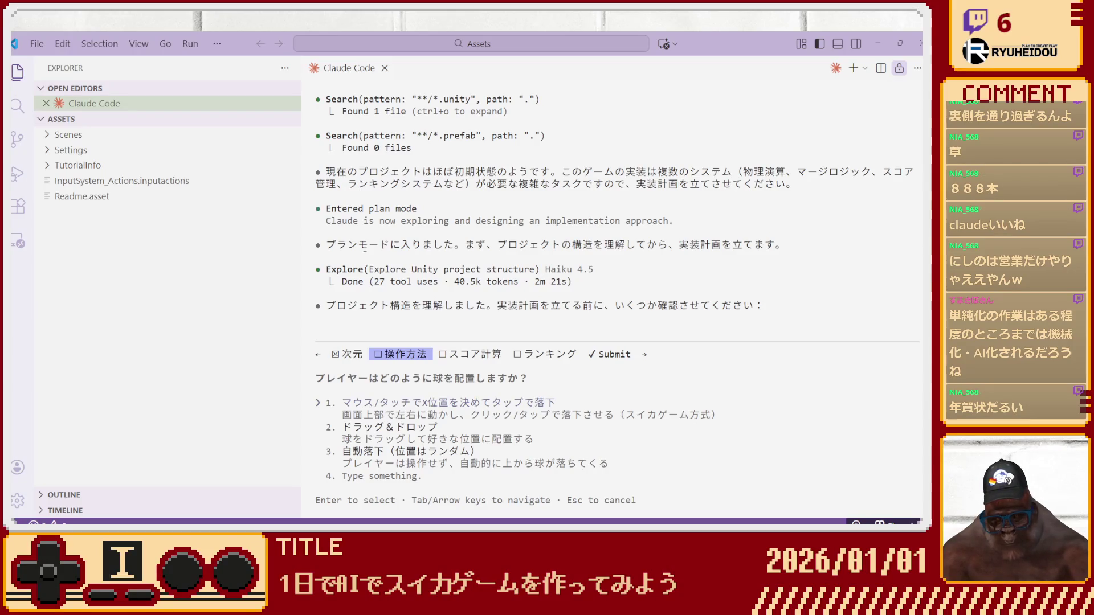
Write a custom controls answer: X-axis-only left-right movement looping at the edges, plus a drop key.
{"action": "key", "text": "Down"}
{"action": "key", "text": "Down"}
{"action": "key", "text": "Down"}
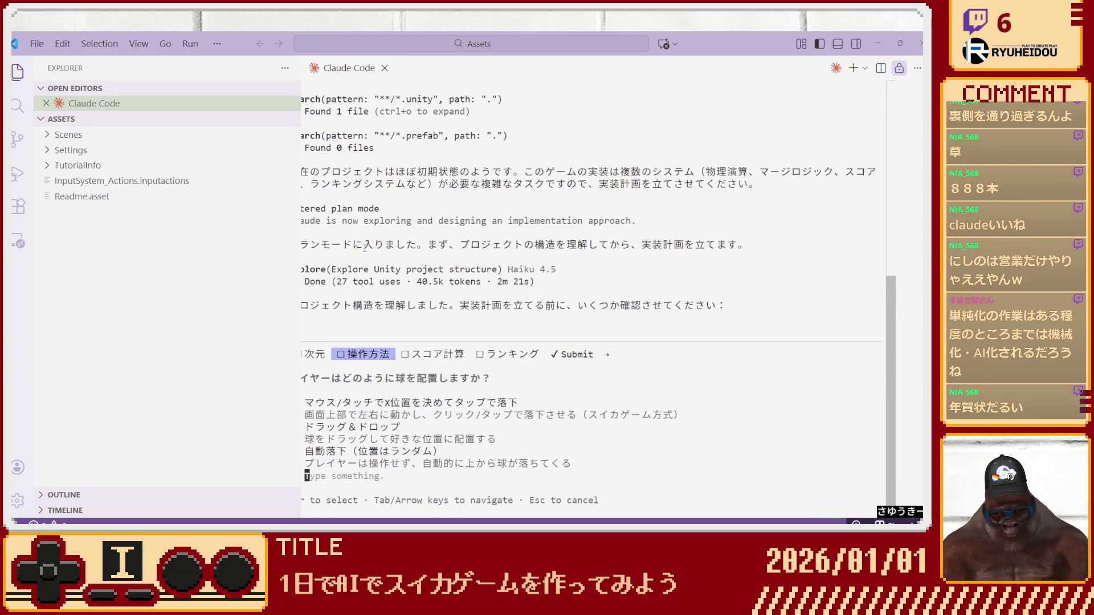
{"action": "type", "text": "左右キーで"}
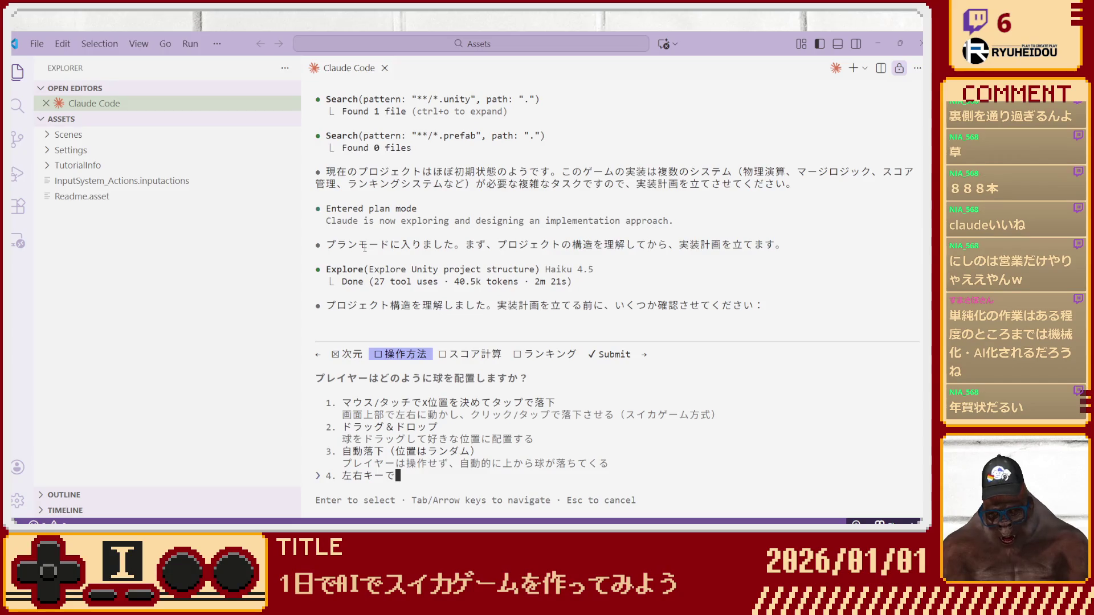
{"action": "type", "text": "上部から"}
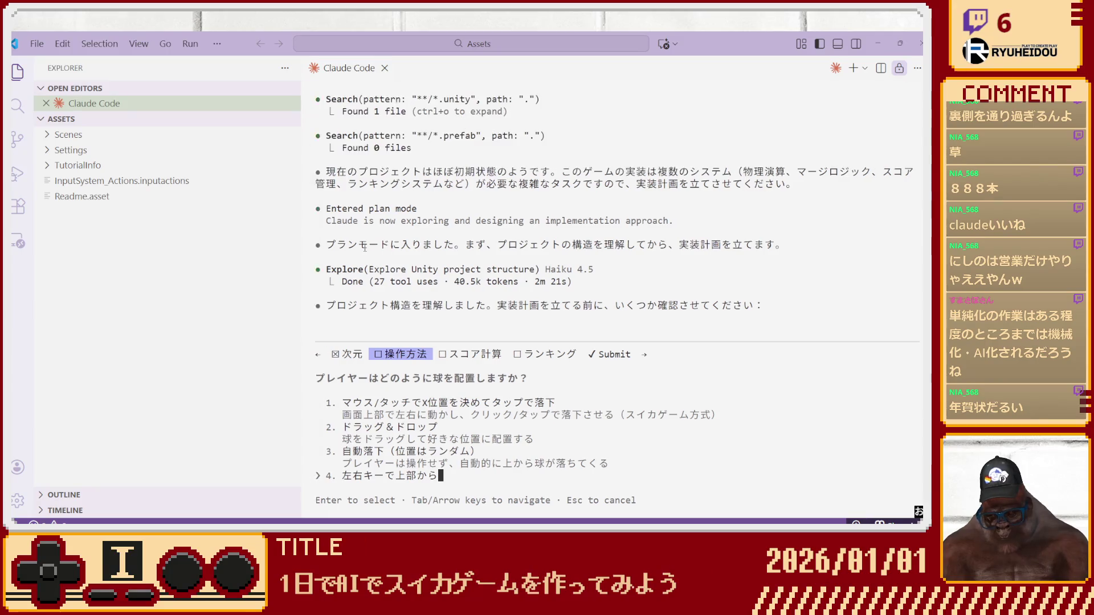
{"action": "type", "text": "オブジェクト"}
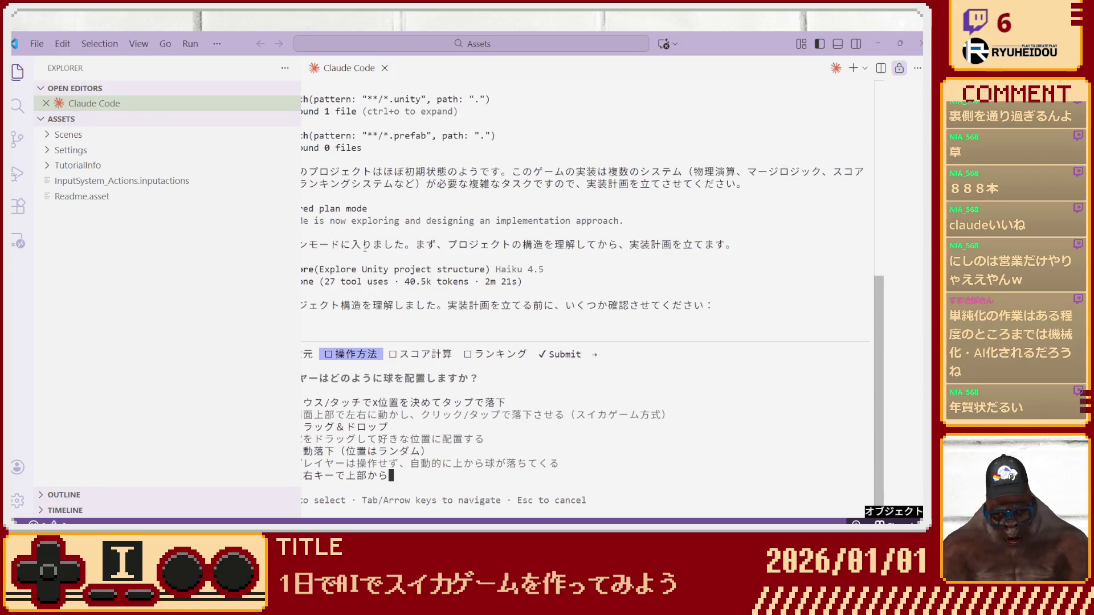
{"action": "type", "text": "を落とす"}
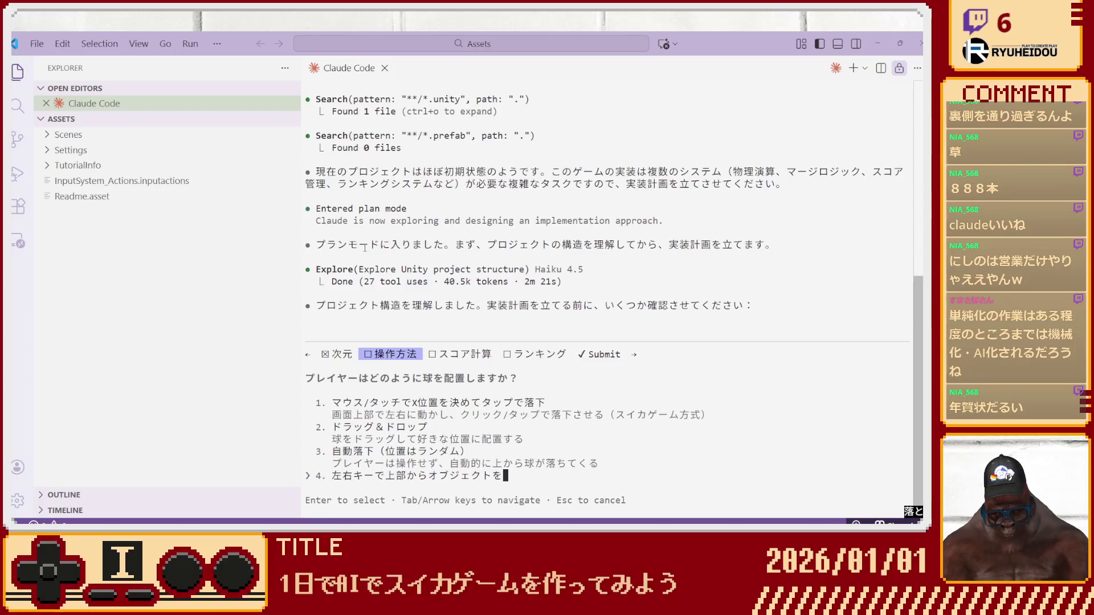
{"action": "key", "text": "Left"}
{"action": "key", "text": "Left"}
{"action": "key", "text": "Left"}
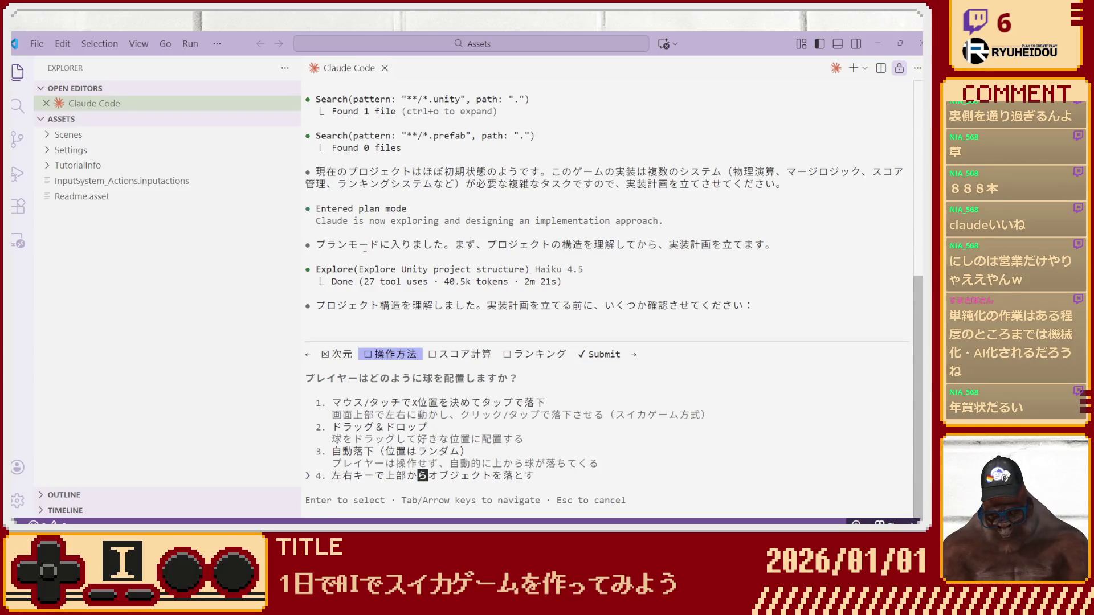
{"action": "key", "text": "Right"}
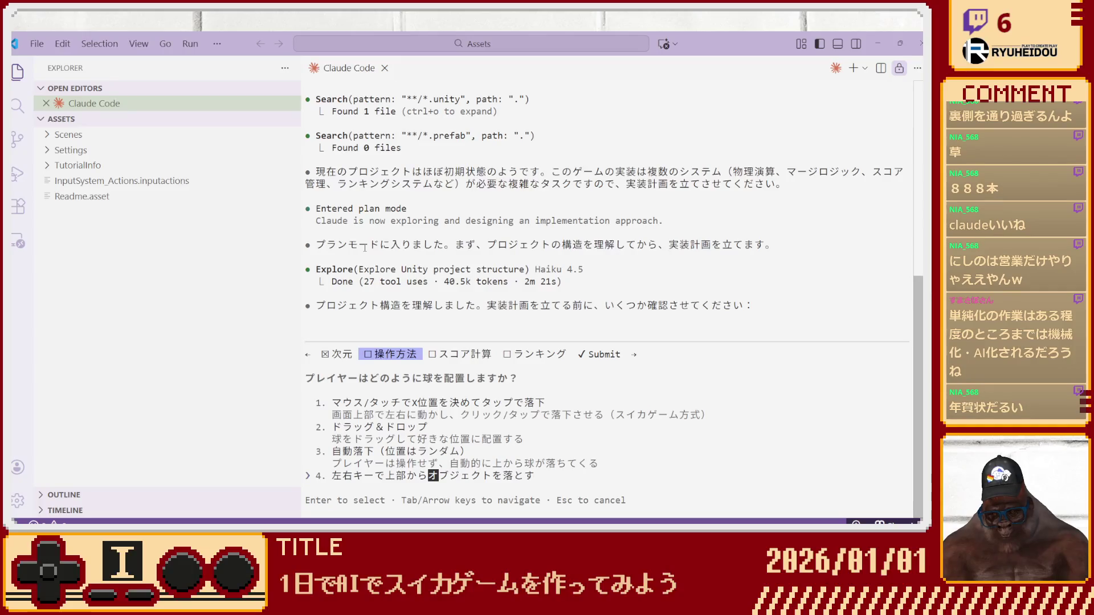
{"action": "key", "text": "BackSpace"}
{"action": "key", "text": "BackSpace"}
{"action": "key", "text": "BackSpace"}
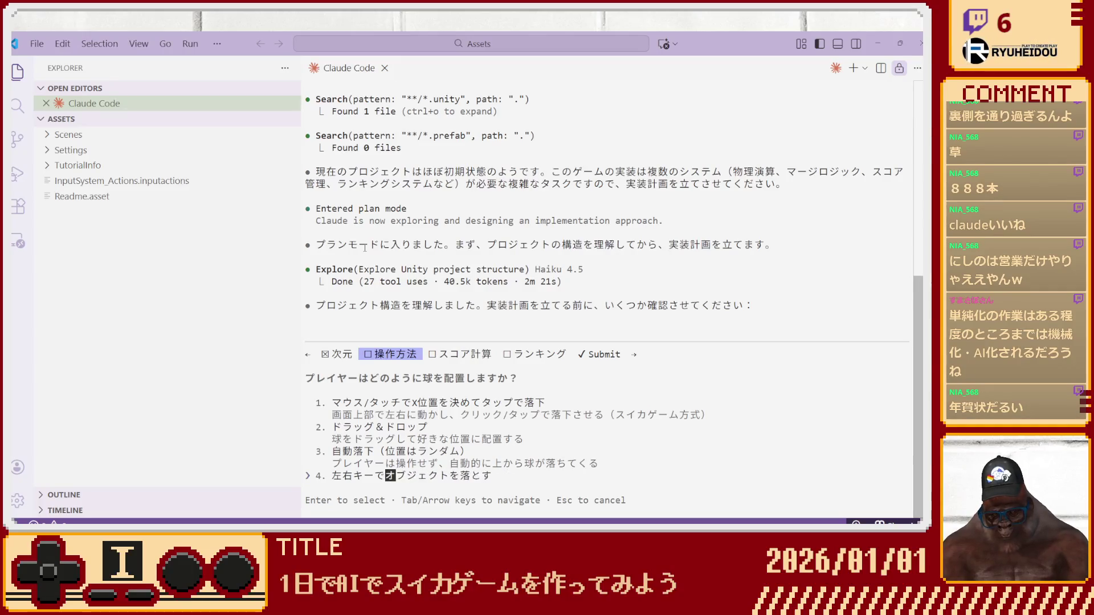
{"action": "type", "text": "X軸方向にのみ移動ができます。端についたら、反対方向の端に移動し、ループする形です。また、"}
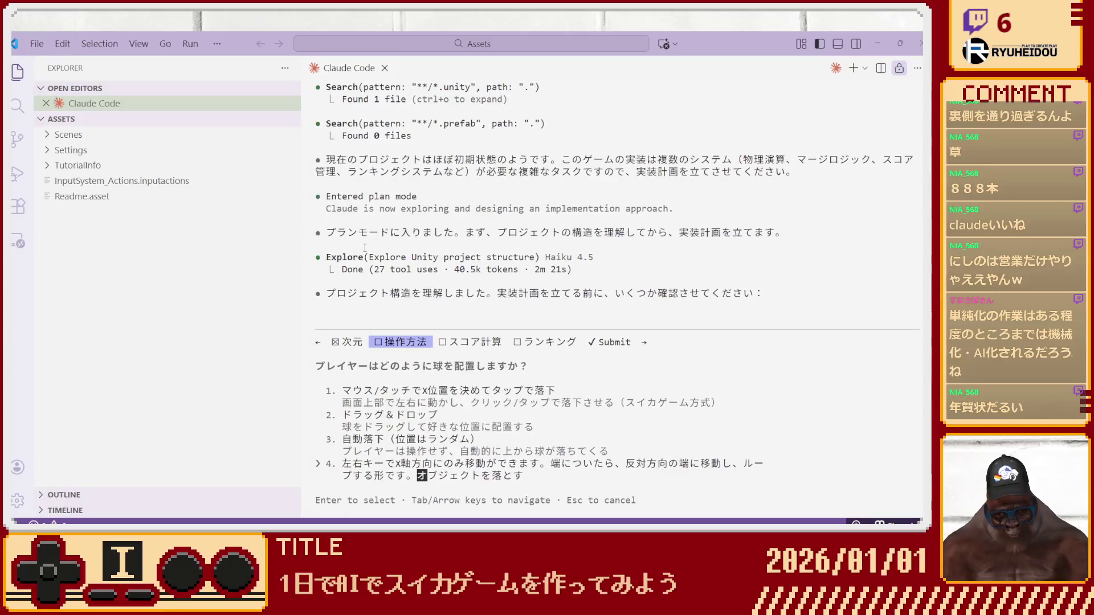
{"action": "type", "text": "決定キーを"}
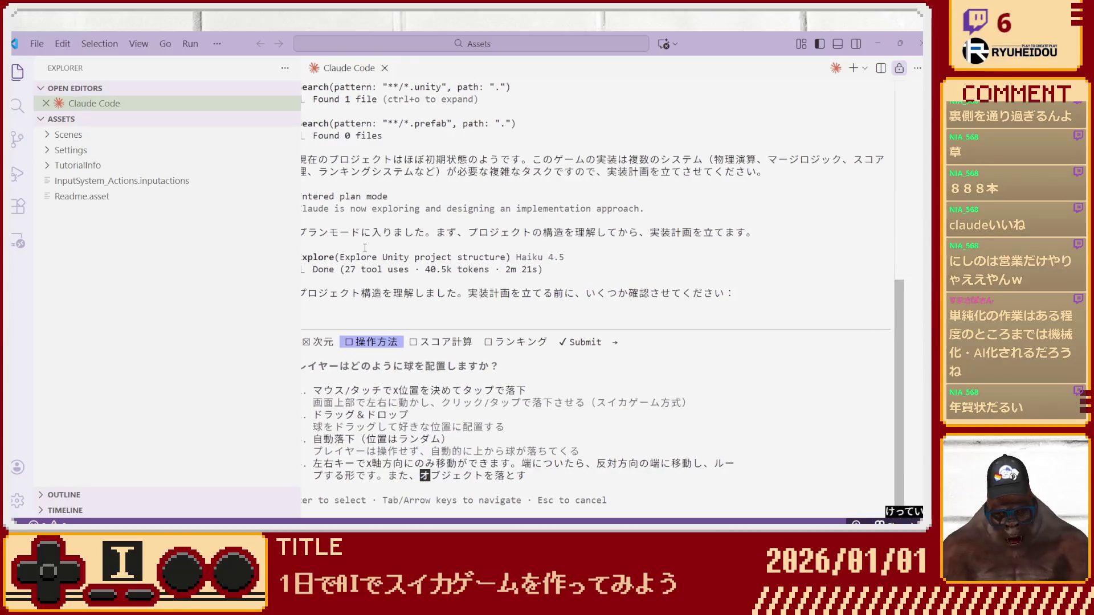
{"action": "type", "text": "押したら、"}
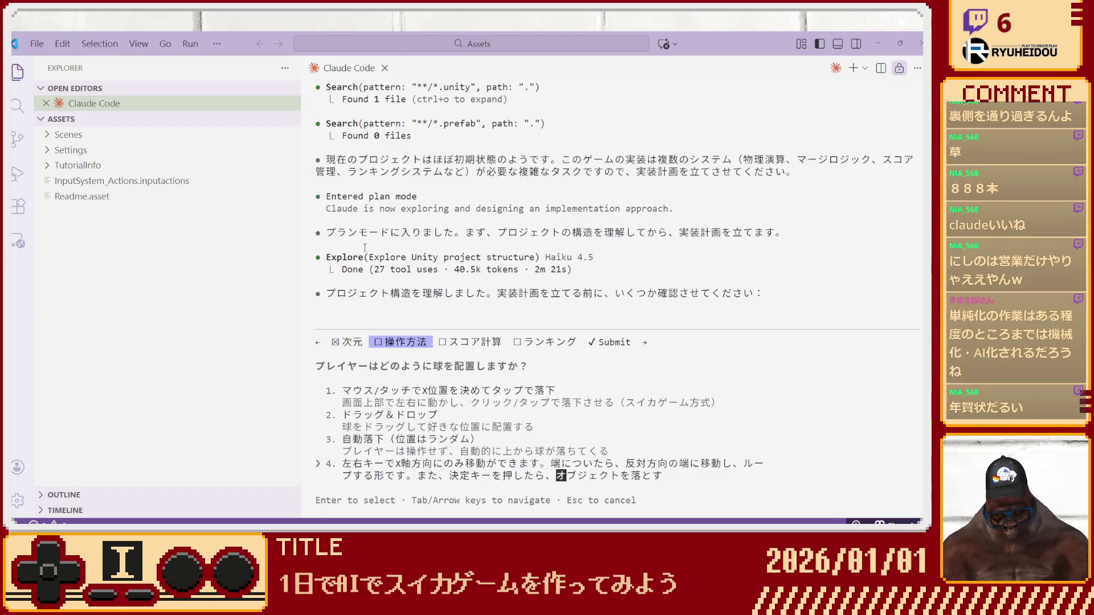
{"action": "type", "text": "対象とな"}
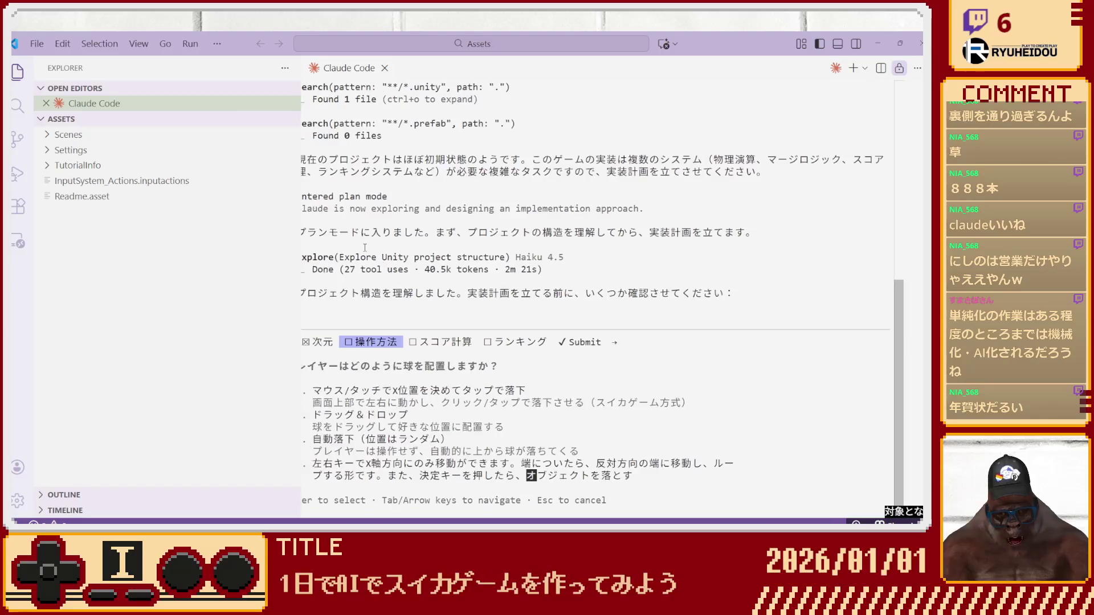
{"action": "key", "text": "Return"}
{"action": "key", "text": "Return"}
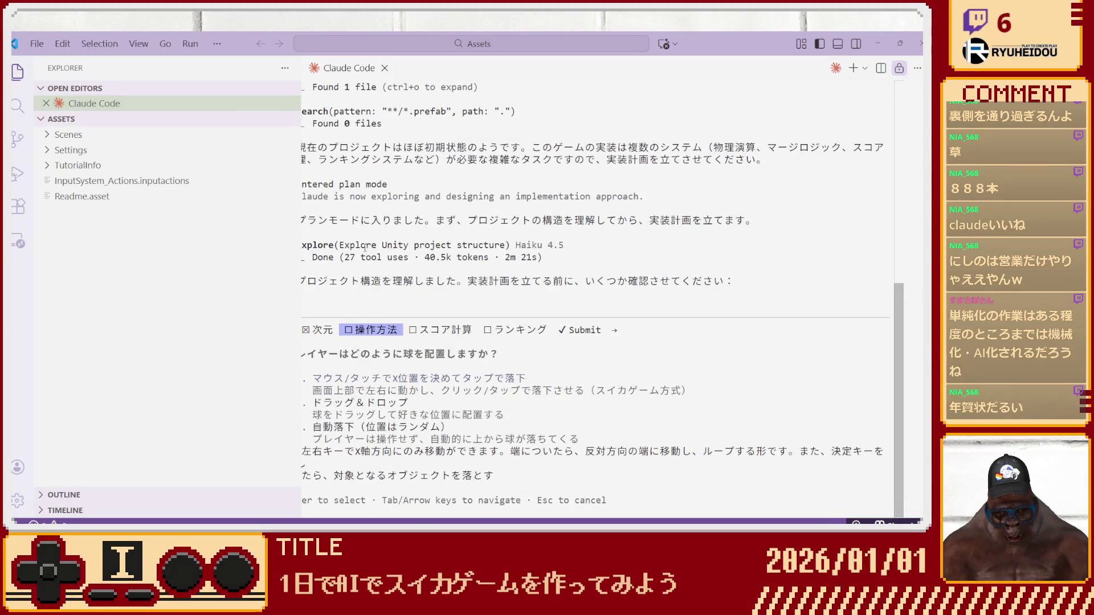
Look over the remaining questions and return to the controls question.
{"action": "key", "text": "Right"}
{"action": "key", "text": "Right"}
{"action": "key", "text": "Left"}
{"action": "key", "text": "Left"}
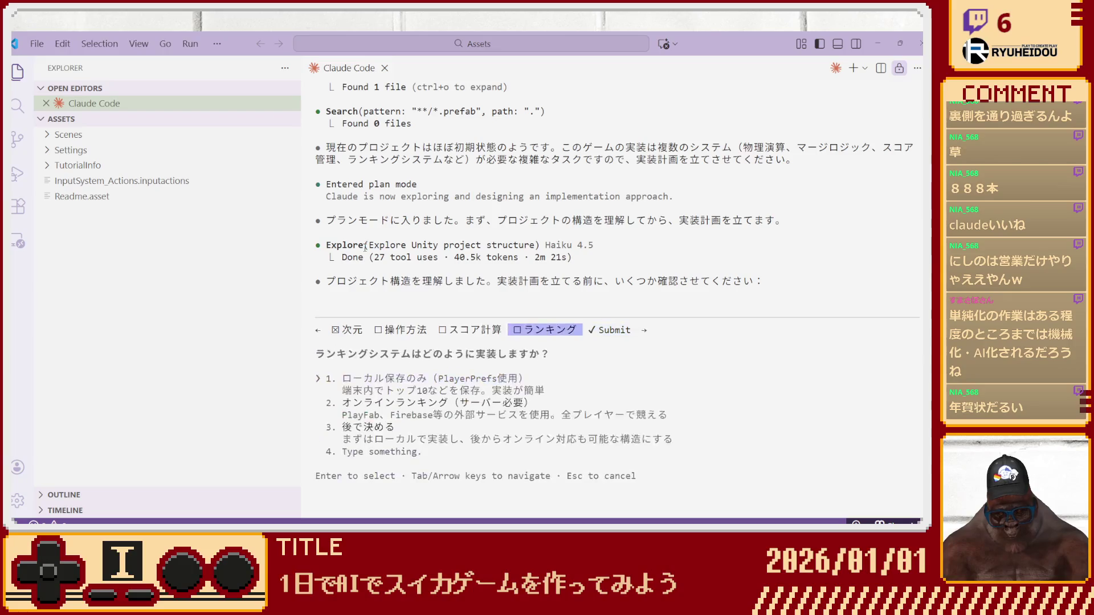
{"action": "key", "text": "Left"}
{"action": "key", "text": "Left"}
{"action": "key", "text": "Right"}
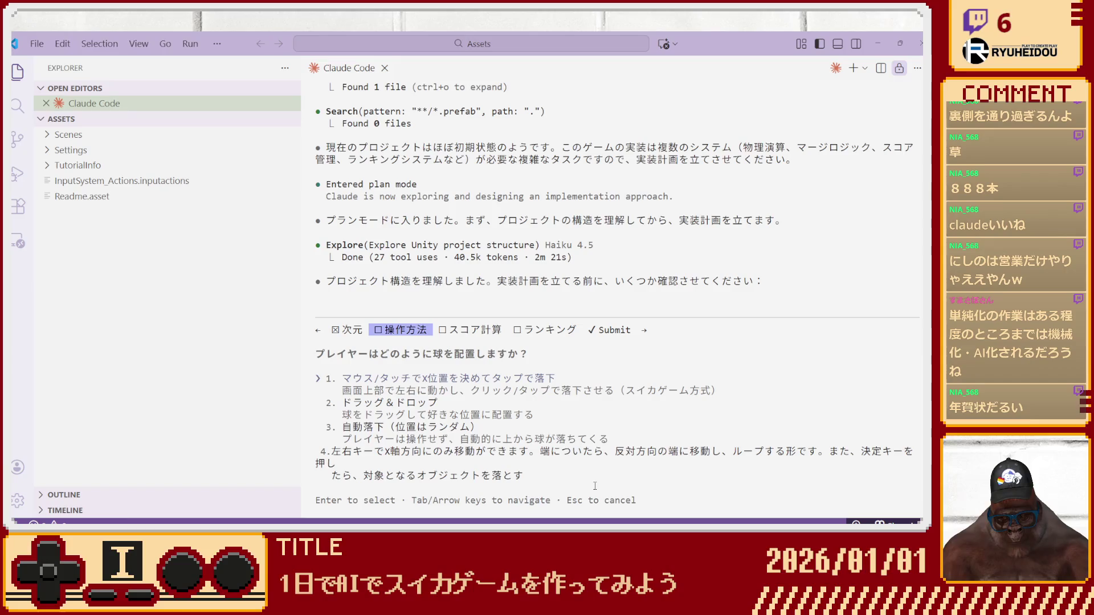
{"action": "key", "text": "Right"}
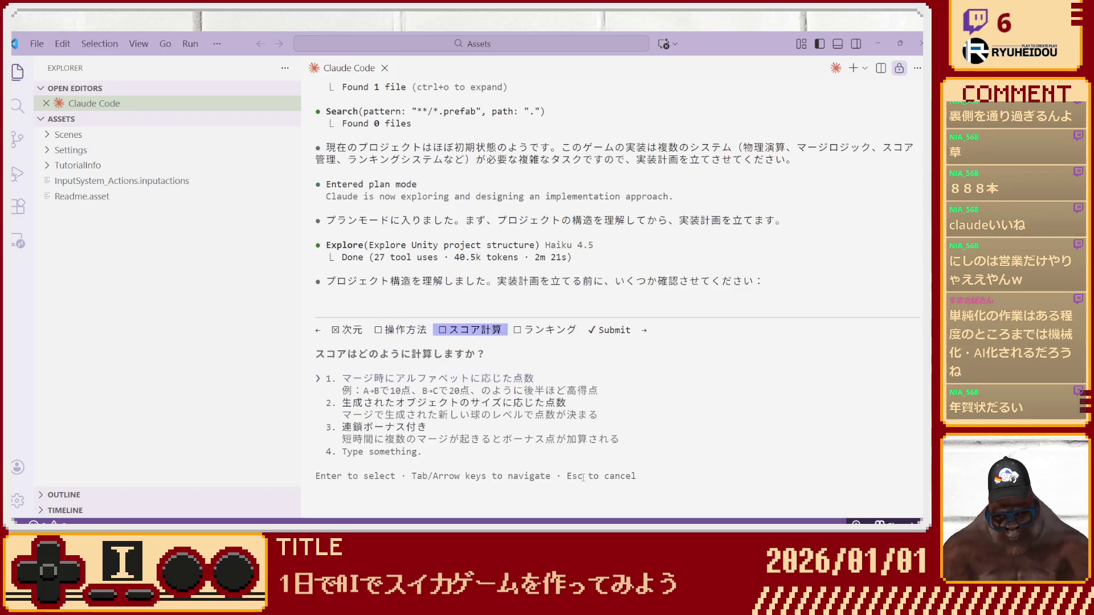
{"action": "key", "text": "Left"}
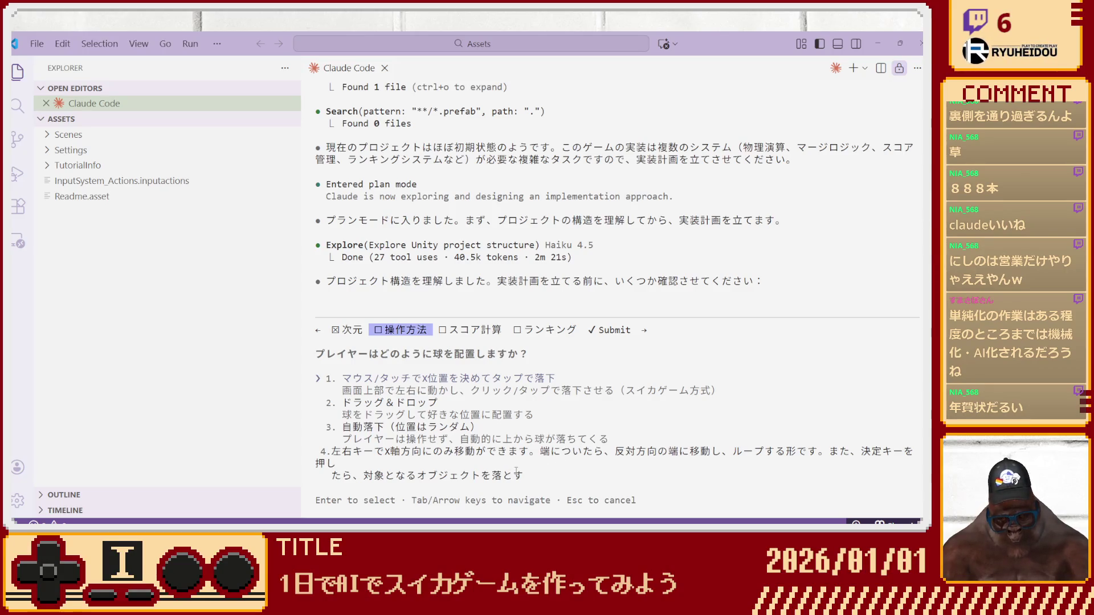
Append that the next object must be shown, and resubmit the controls answer.
{"action": "key", "text": "Down"}
{"action": "key", "text": "Down"}
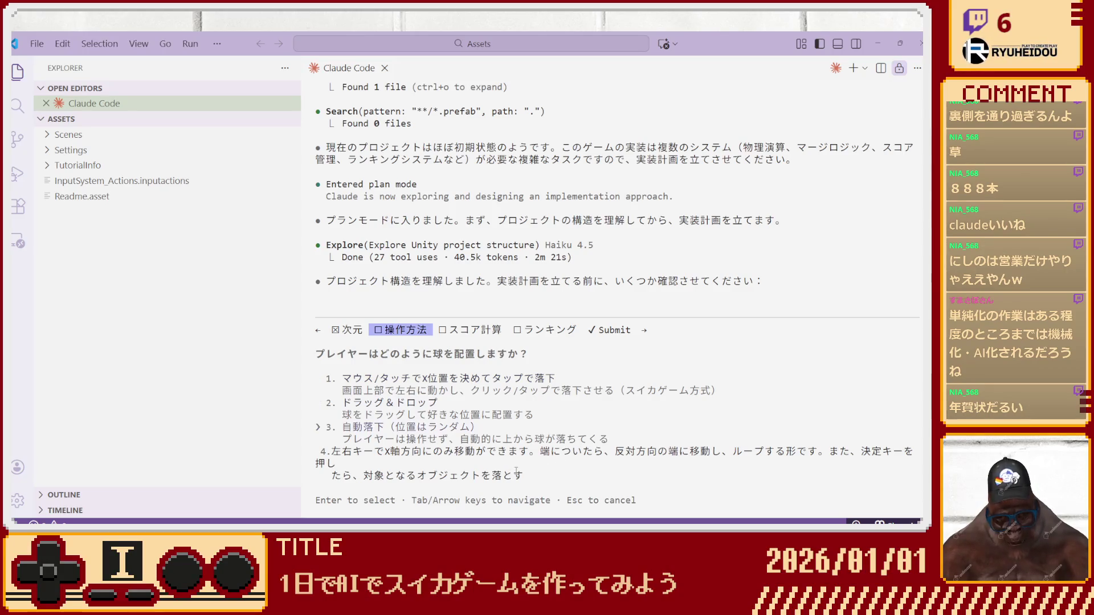
{"action": "key", "text": "Down"}
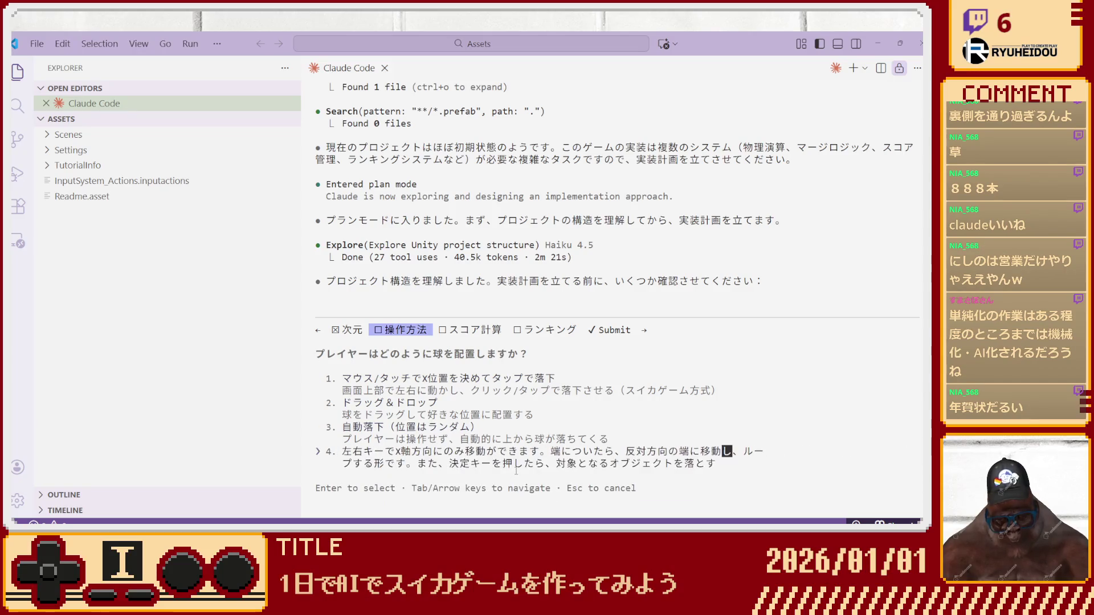
{"action": "key", "text": "End"}
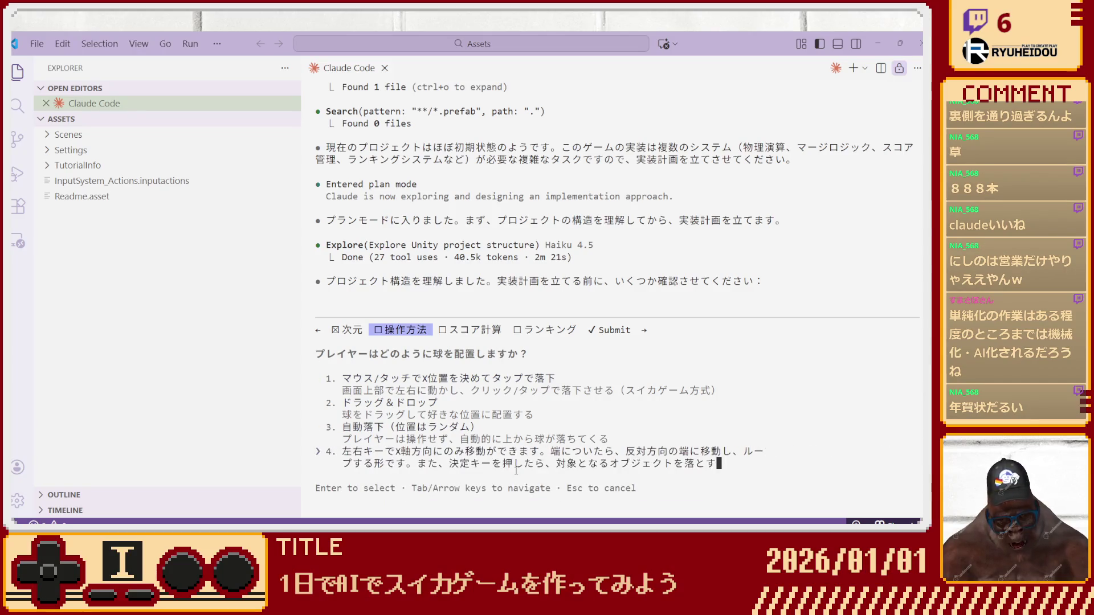
{"action": "type", "text": "します。"}
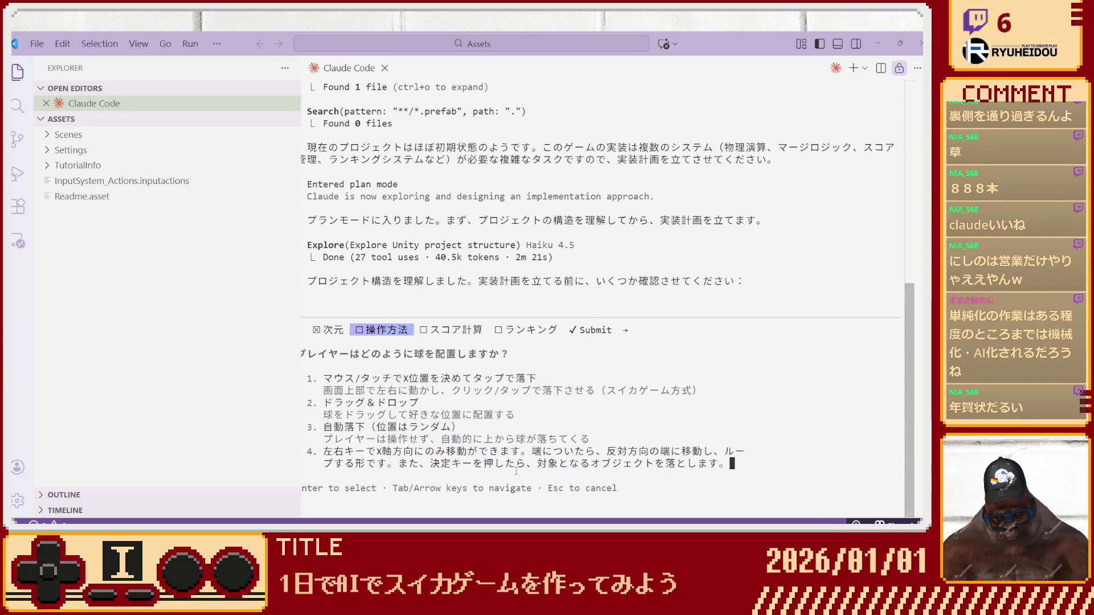
{"action": "type", "text": "また、"}
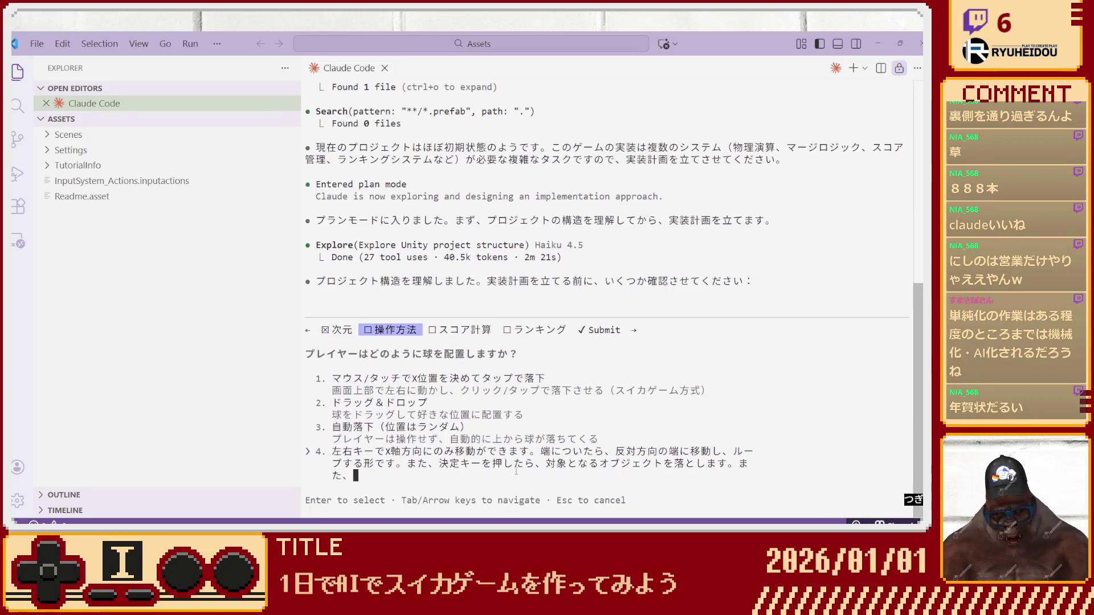
{"action": "type", "text": "次に来る"}
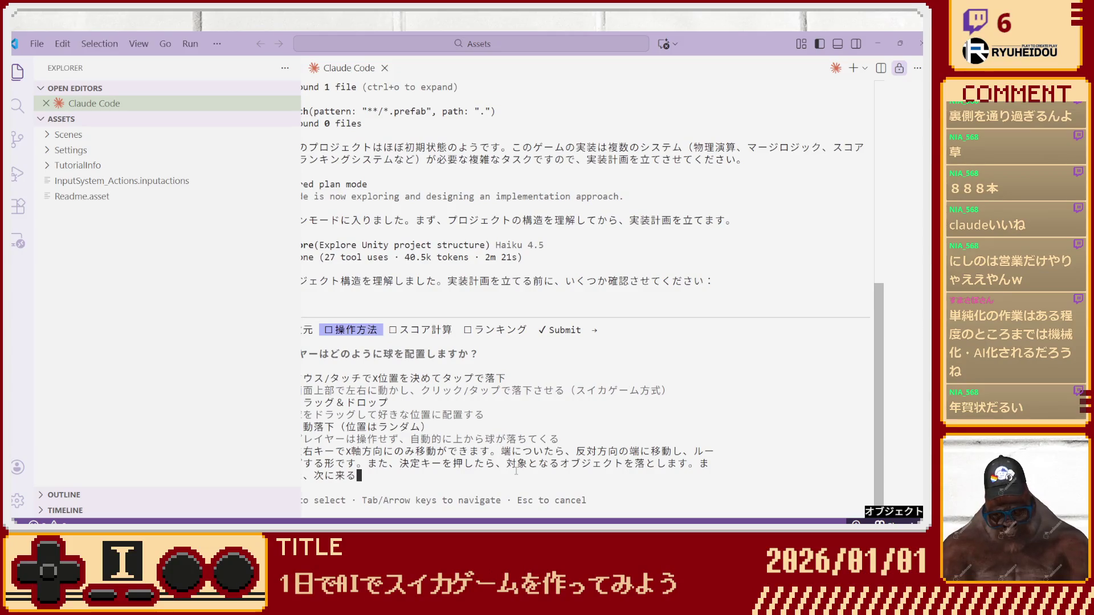
{"action": "type", "text": "オブジェクトを"}
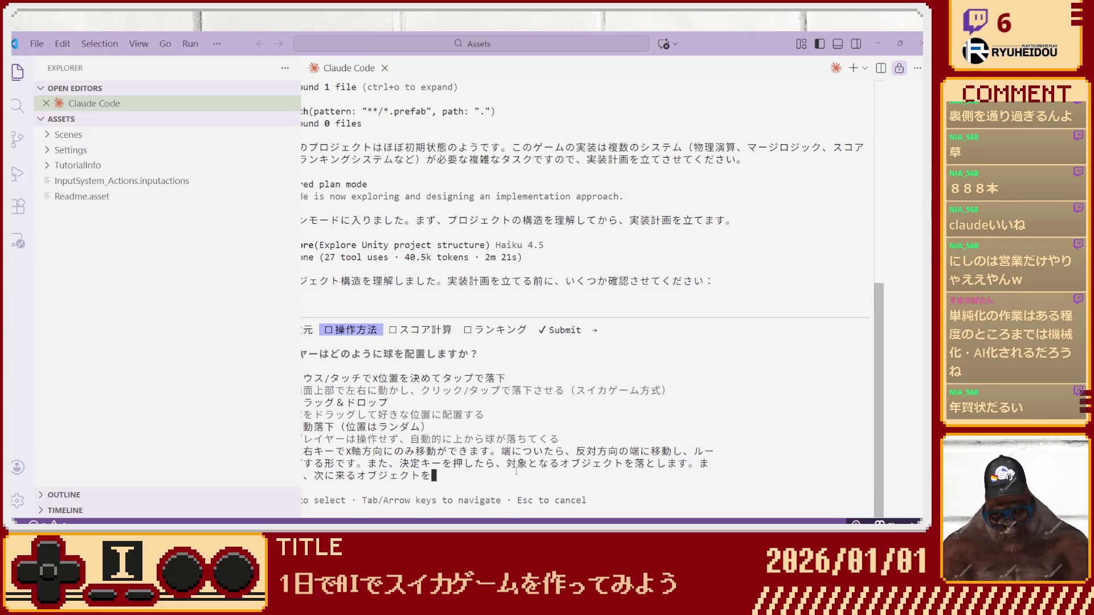
{"action": "type", "text": "みえる"}
{"action": "type", "text": "見える"}
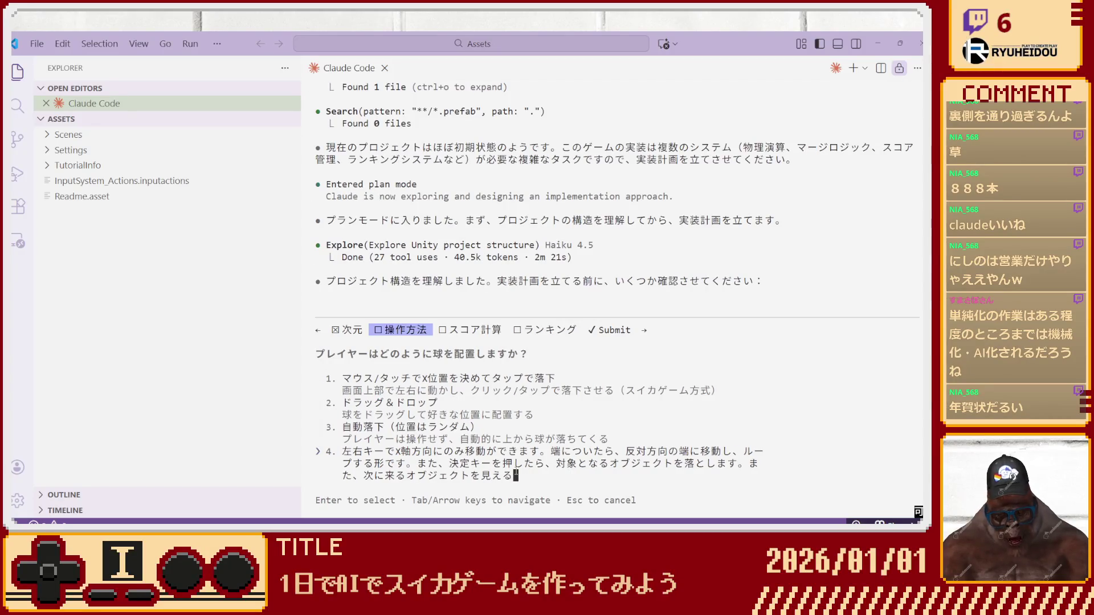
{"action": "type", "text": "化するひつようがありま"}
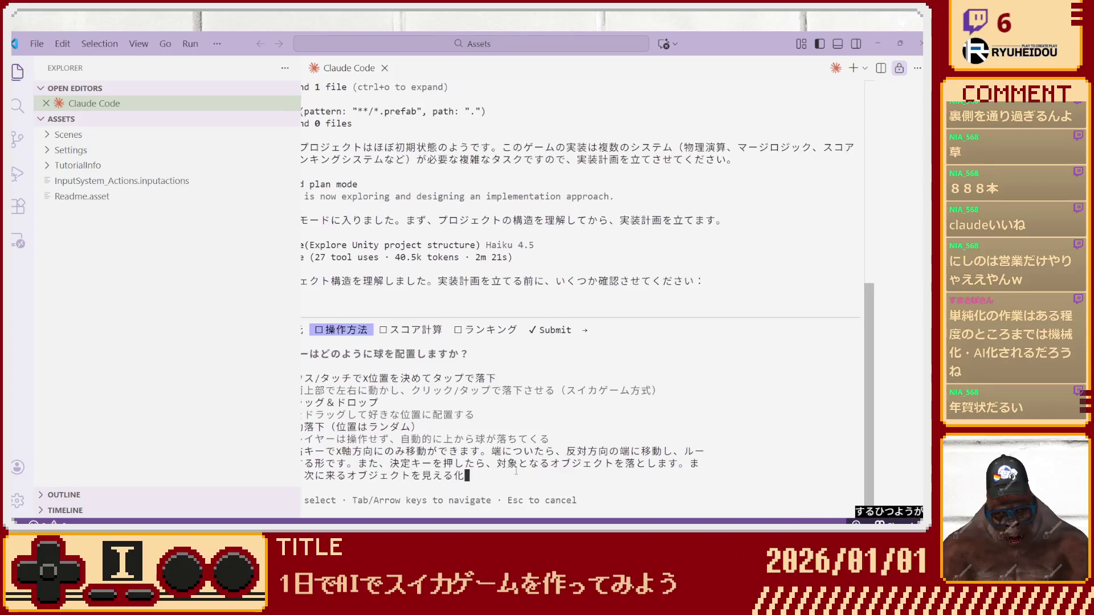
{"action": "key", "text": "Return"}
{"action": "key", "text": "Return"}
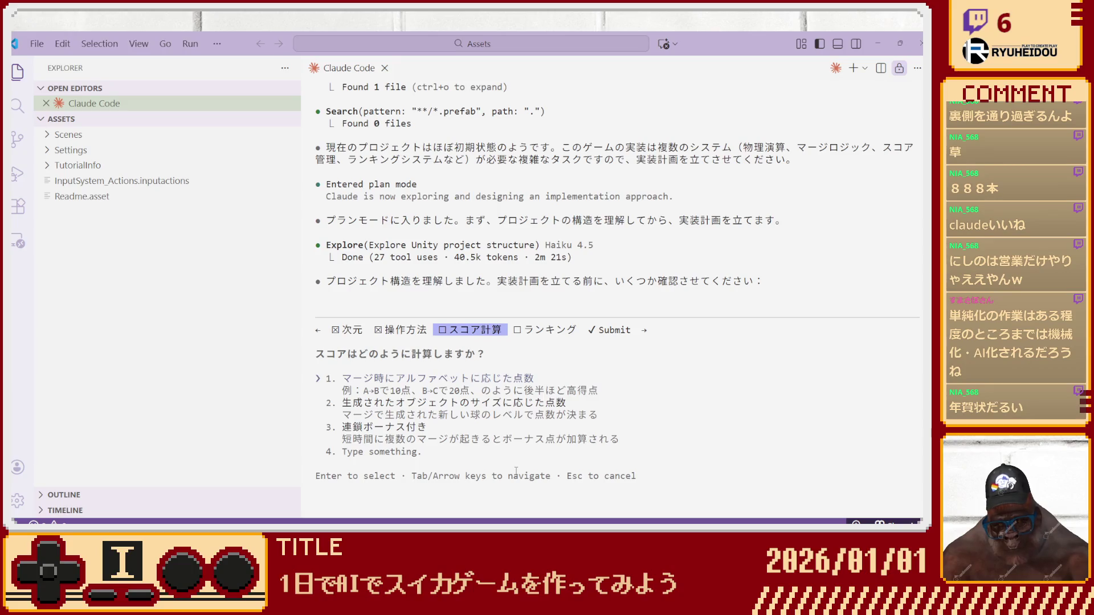
{"action": "key", "text": "Down"}
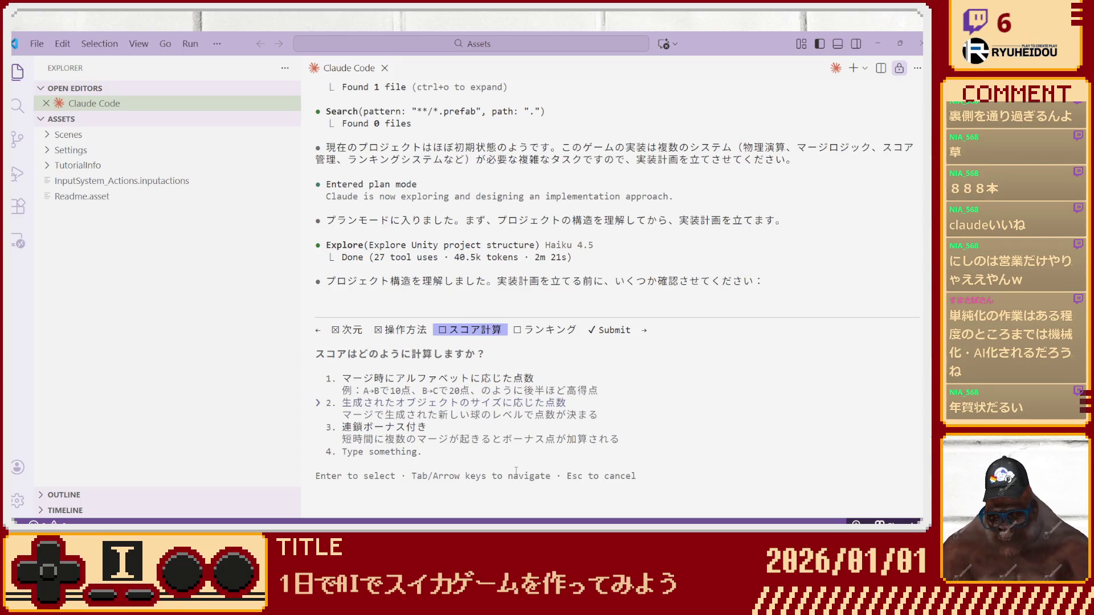
Answer the scoring question with '2と3です', choose local-only ranking, and submit the first round.
{"action": "key", "text": "Down"}
{"action": "key", "text": "Down"}
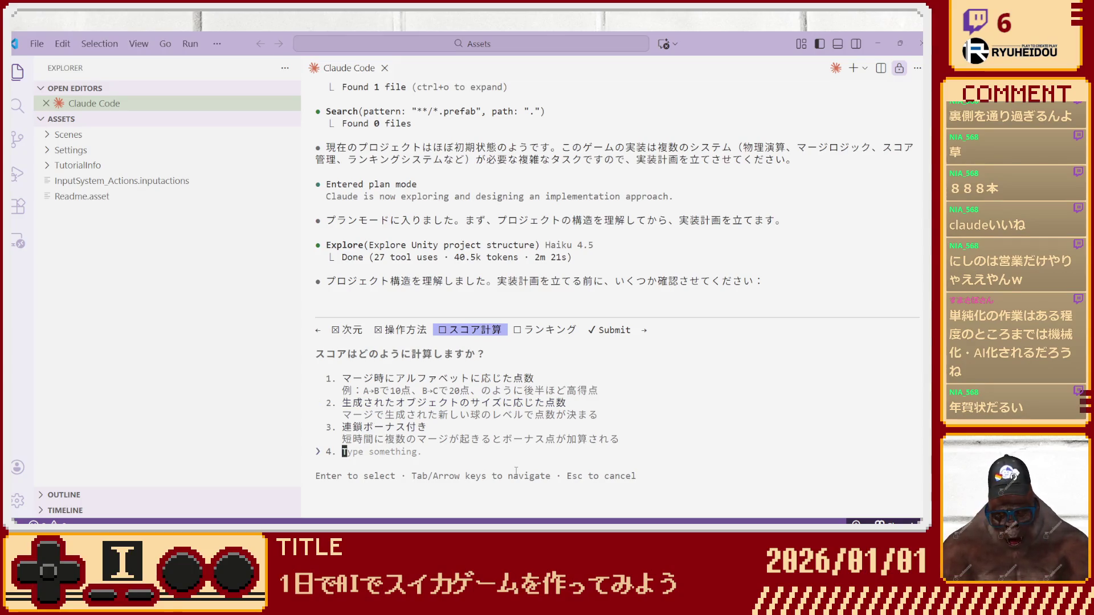
{"action": "type", "text": "2と"}
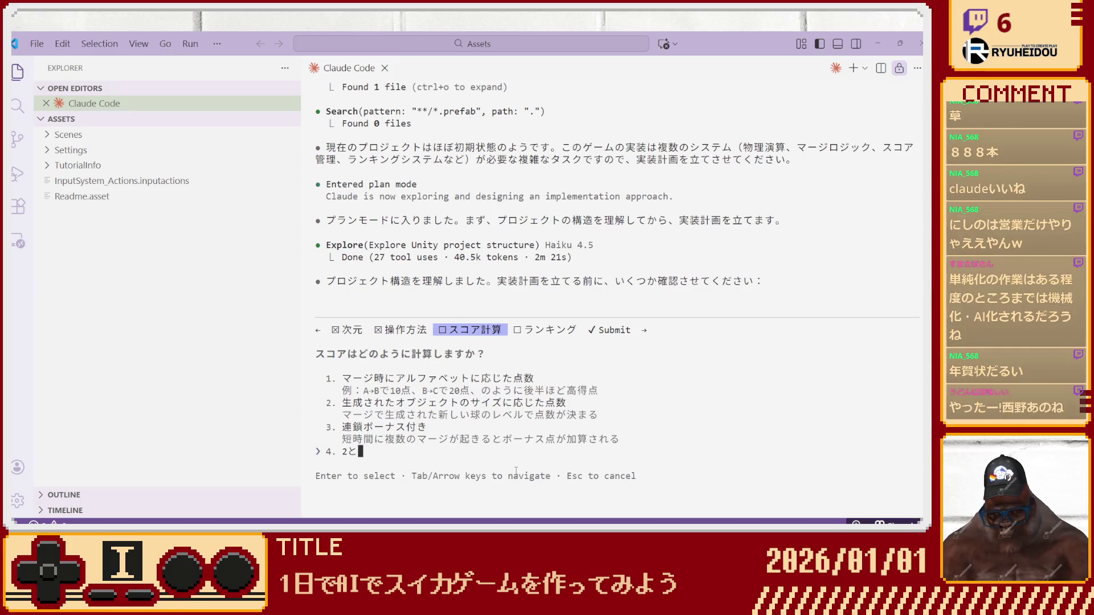
{"action": "type", "text": "3です"}
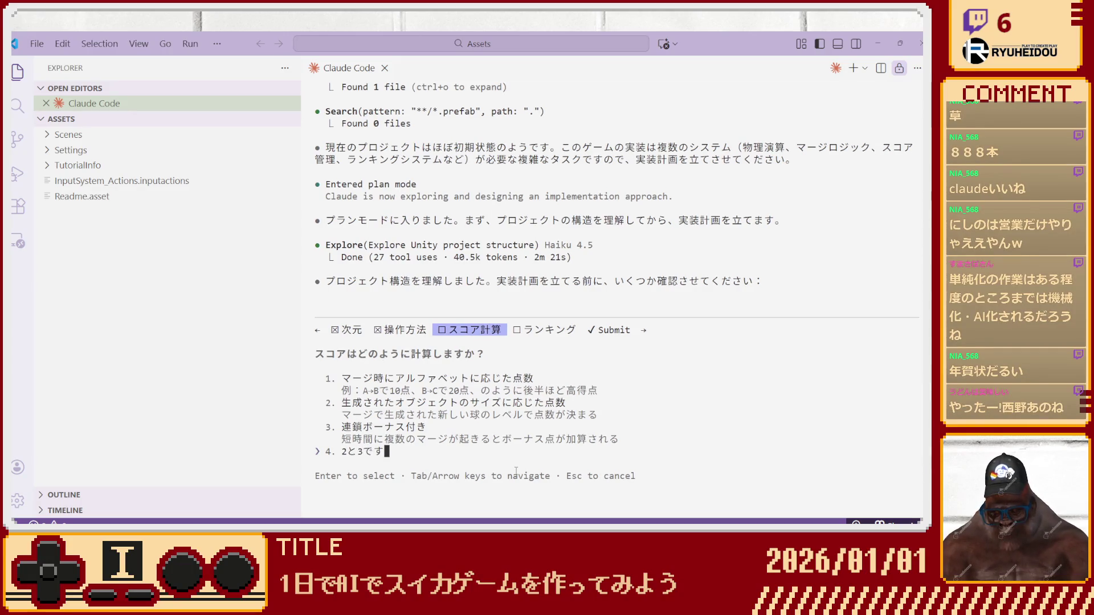
{"action": "key", "text": "Return"}
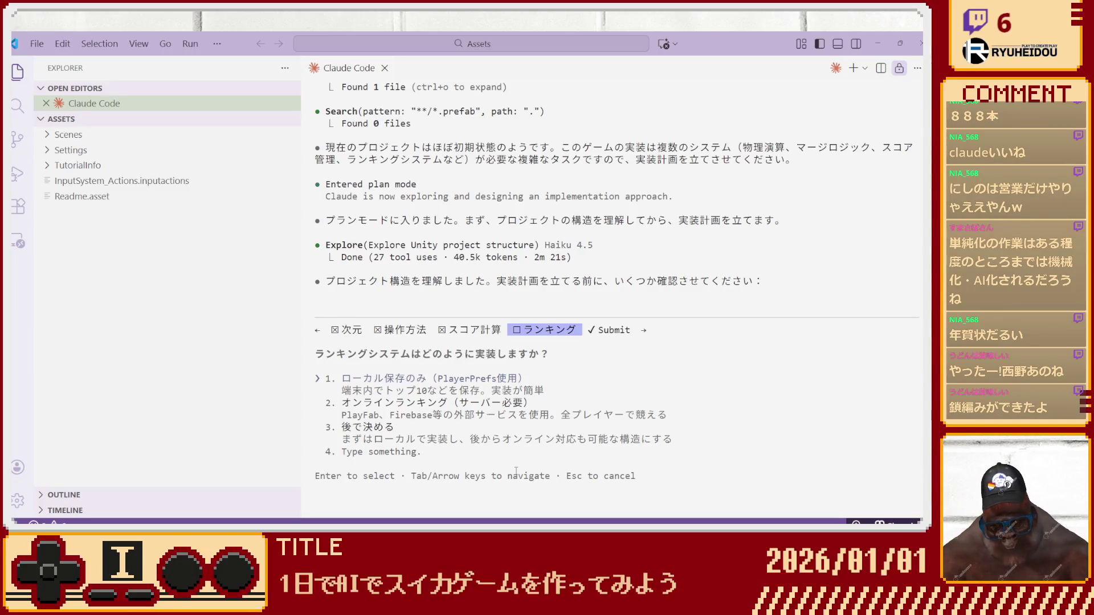
{"action": "key", "text": "Return"}
{"action": "key", "text": "Return"}
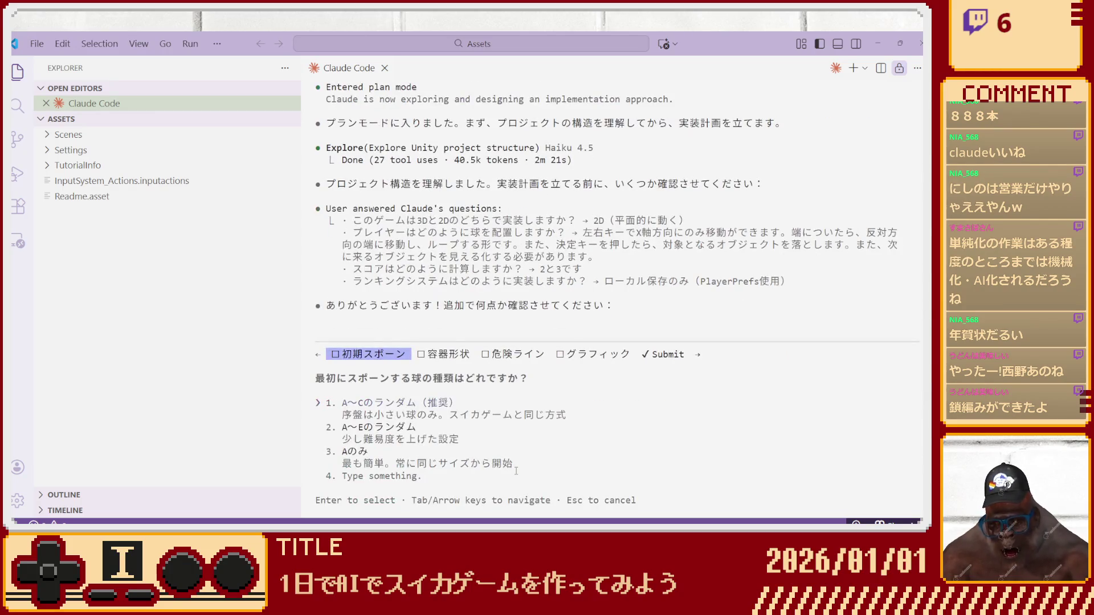
Choose A–E random spawns, a rectangular box, a top-edge game-over line, and existing sprite images.
{"action": "key", "text": "Down"}
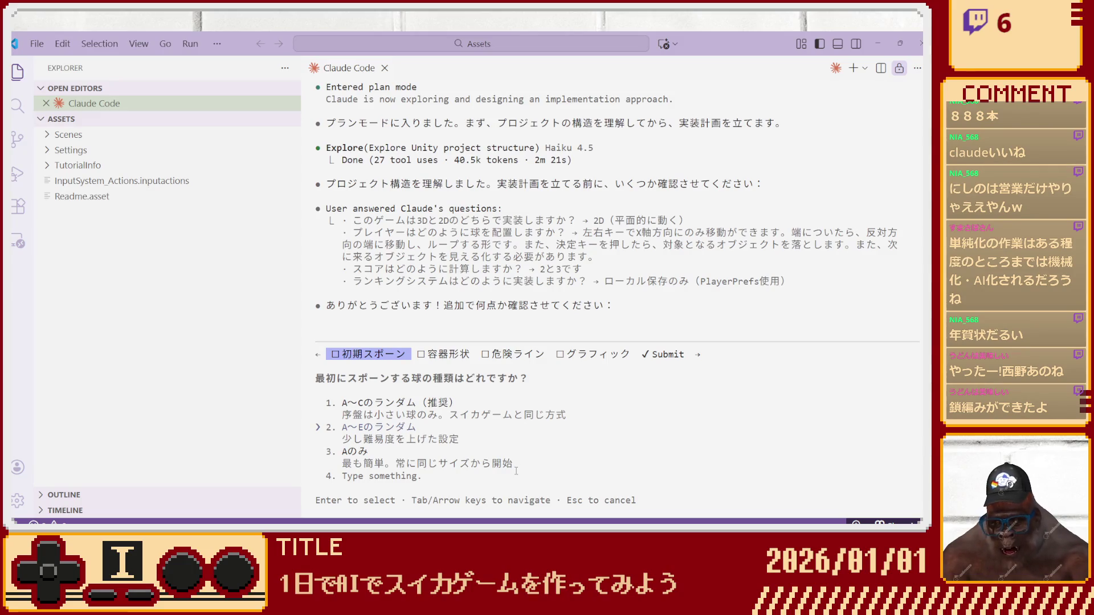
{"action": "key", "text": "Return"}
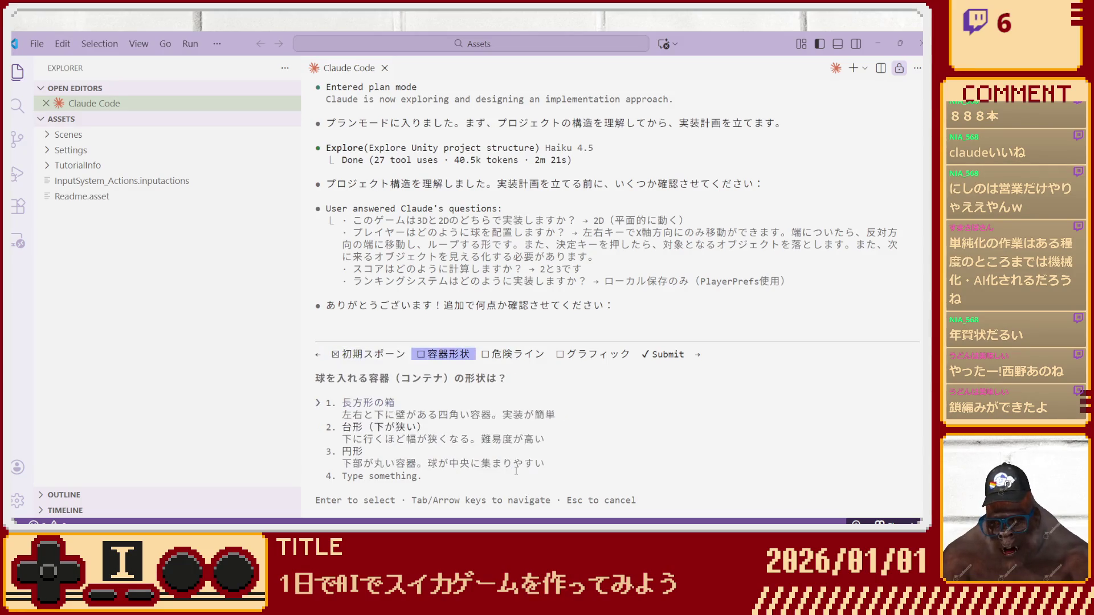
{"action": "key", "text": "Down"}
{"action": "key", "text": "Up"}
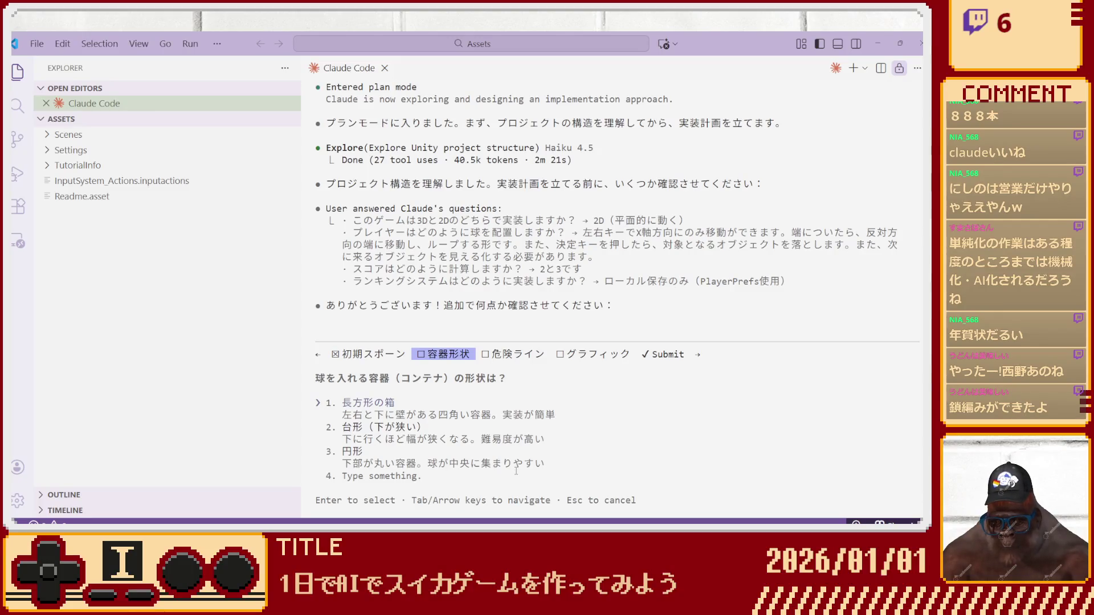
{"action": "key", "text": "Return"}
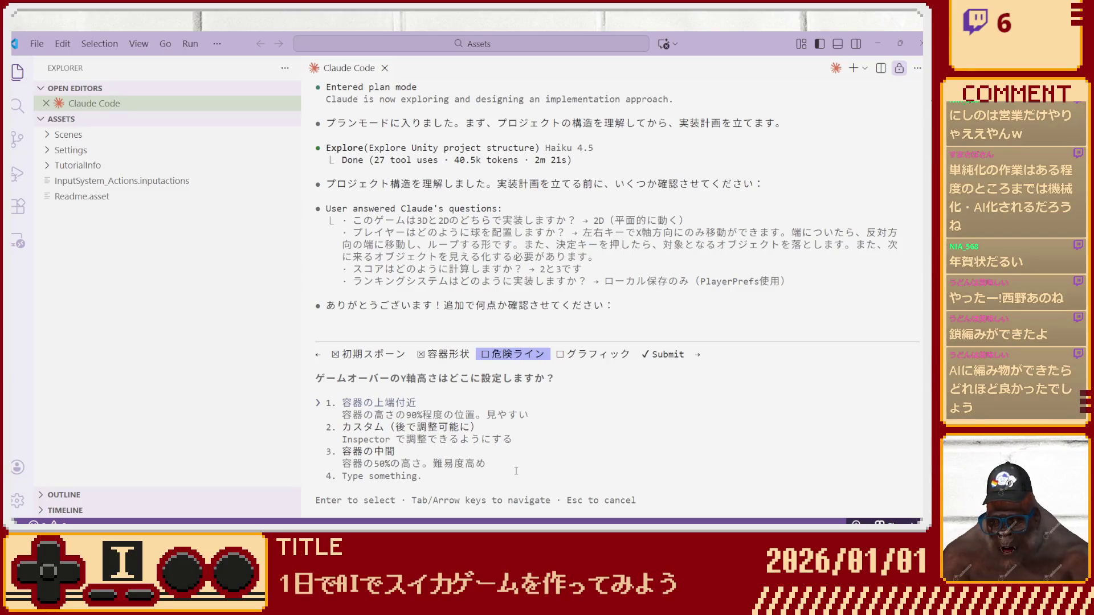
{"action": "key", "text": "Return"}
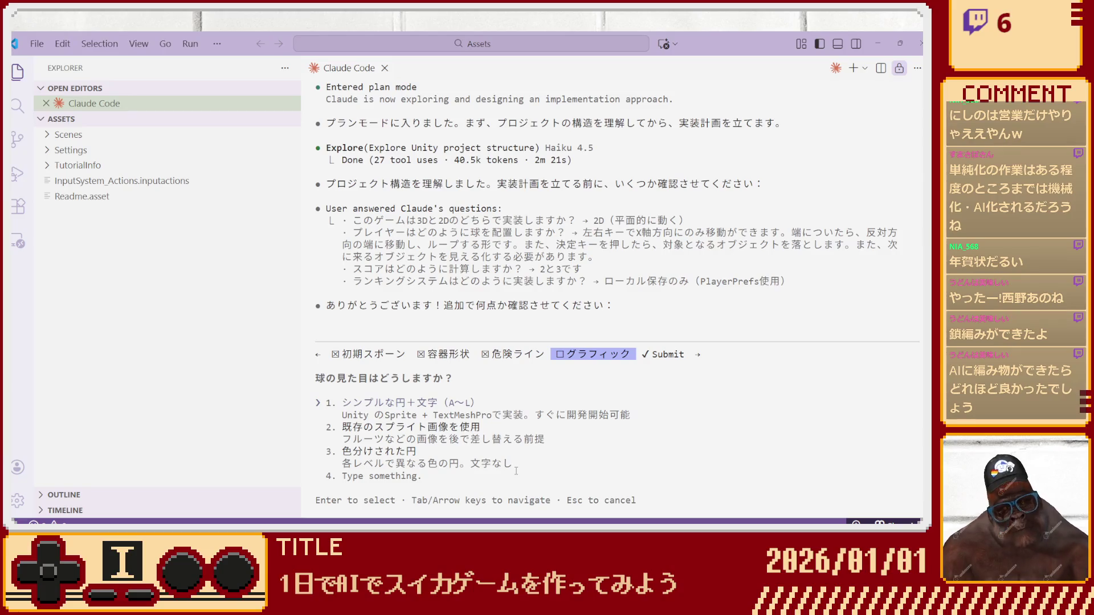
{"action": "key", "text": "Down"}
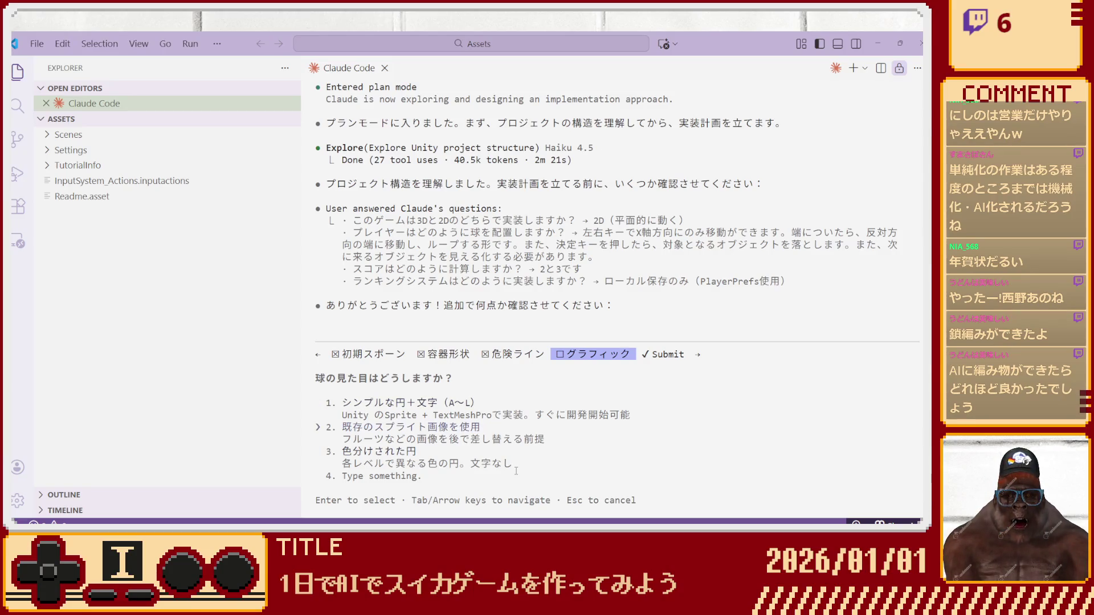
{"action": "key", "text": "Return"}
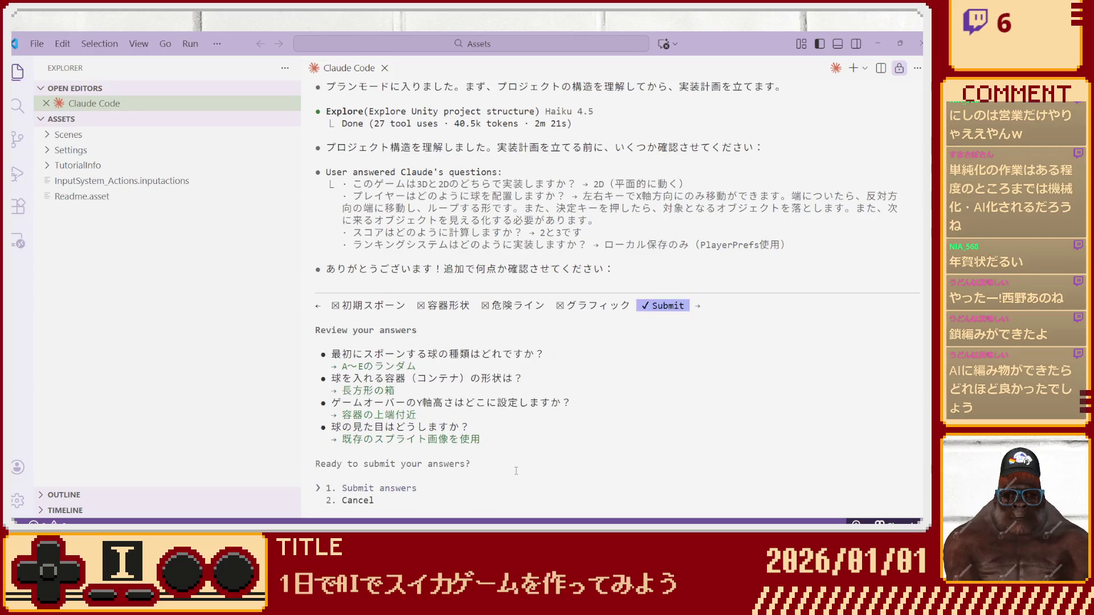
Submit the second round of design answers to Claude.
{"action": "key", "text": "Return"}
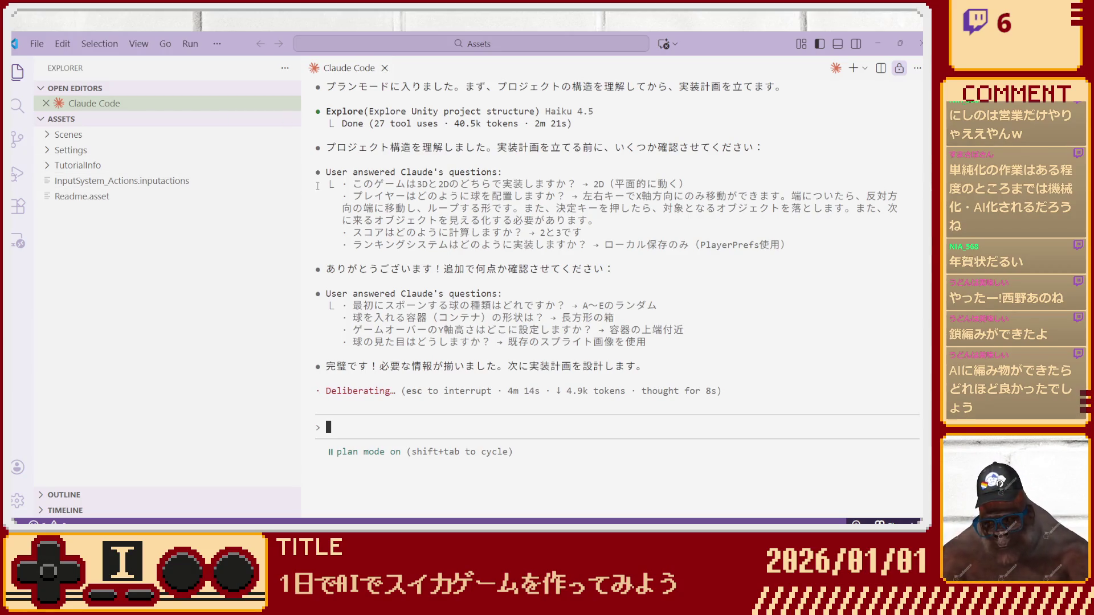
Narrow the Explorer sidebar to widen the Claude Code conversation panel.
{"action": "left_click_drag", "start_coordinate": [302, 193], "coordinate": [233, 195]}
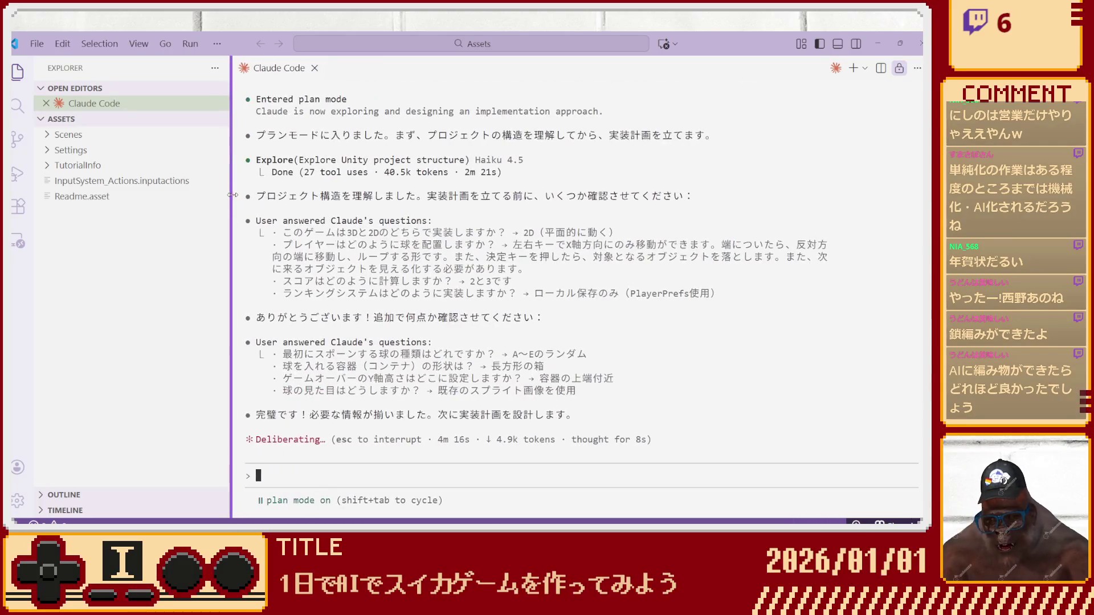
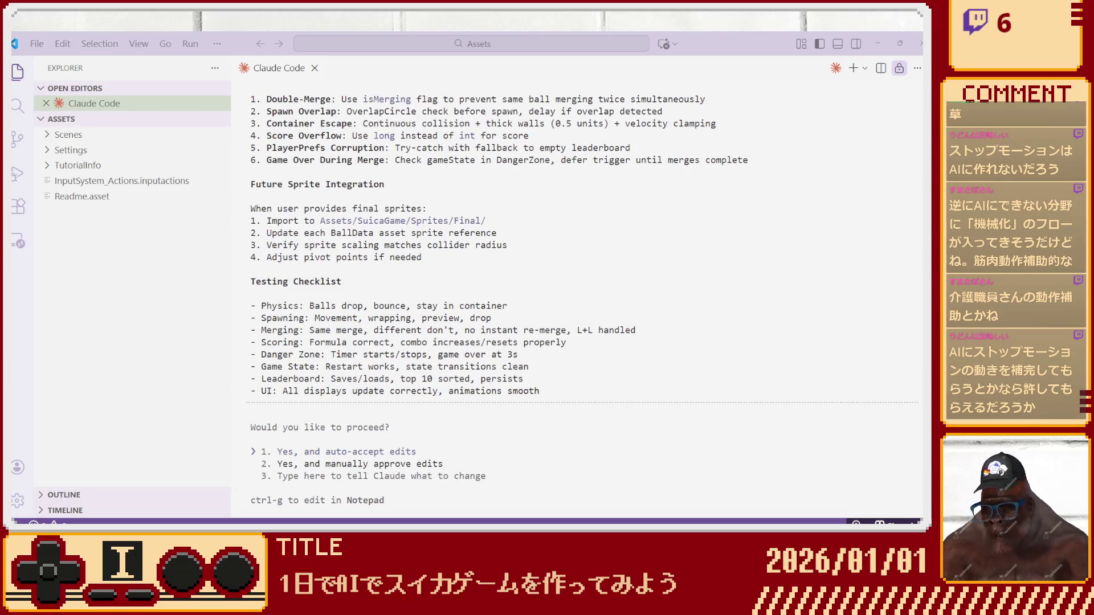
Approve Claude Code's Suica plan with option 1, 'Yes, and auto-accept edits'.
{"action": "key", "text": "Return"}
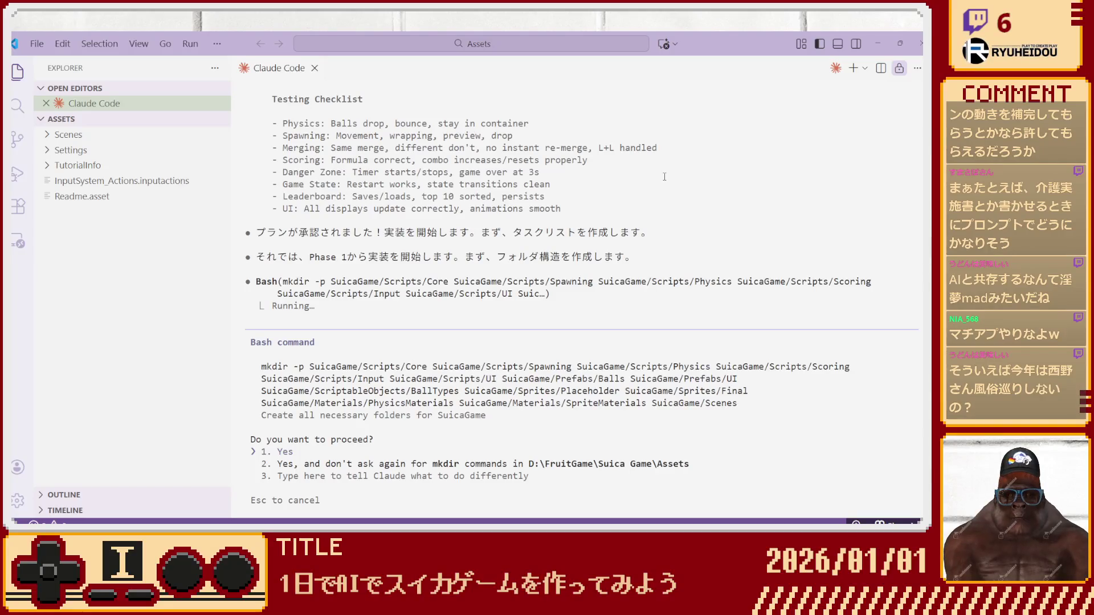
Allow Claude Code's mkdir command to create the SuicaGame folder structure.
{"action": "key", "text": "2"}
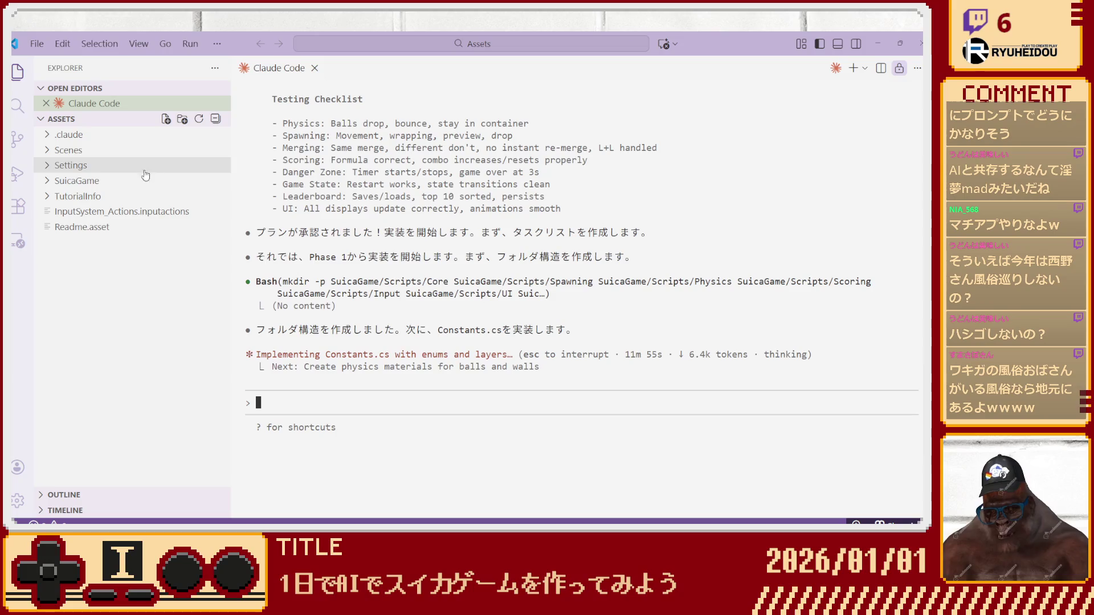
Expand the SuicaGame folder under ASSETS in Explorer to see its subfolders.
{"action": "left_click", "coordinate": [48, 182]}
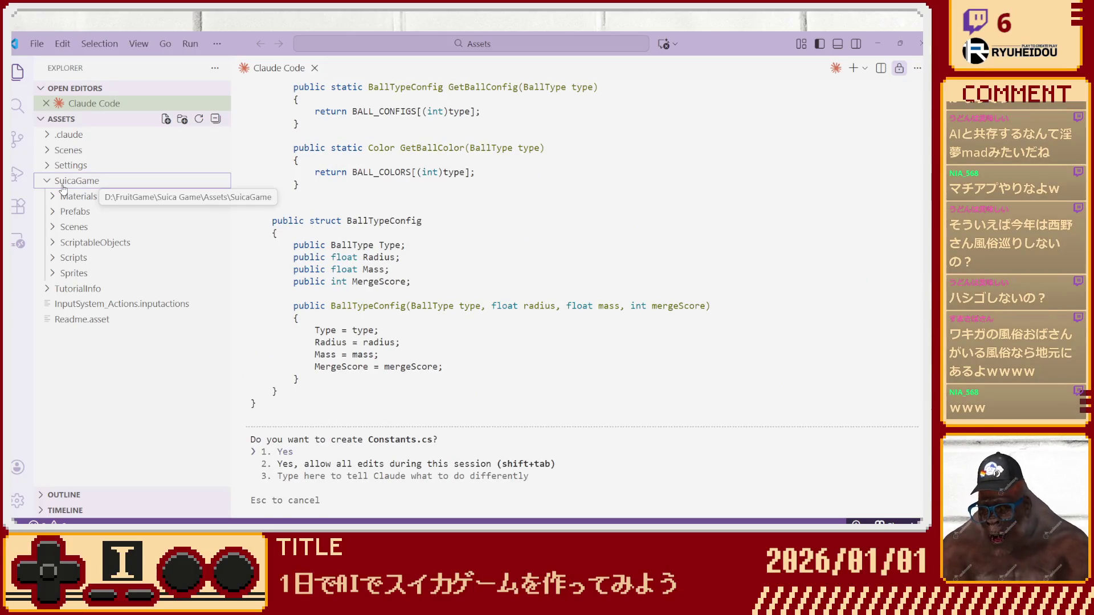
{"action": "scroll", "coordinate": [544, 493], "scroll_direction": "up", "scroll_amount": 10}
{"action": "scroll", "coordinate": [544, 492], "scroll_direction": "down", "scroll_amount": 10}
Allow all edits this session for Constants.cs and peek into SuicaGame's Scenes folder.
{"action": "key", "text": "shift+Tab"}
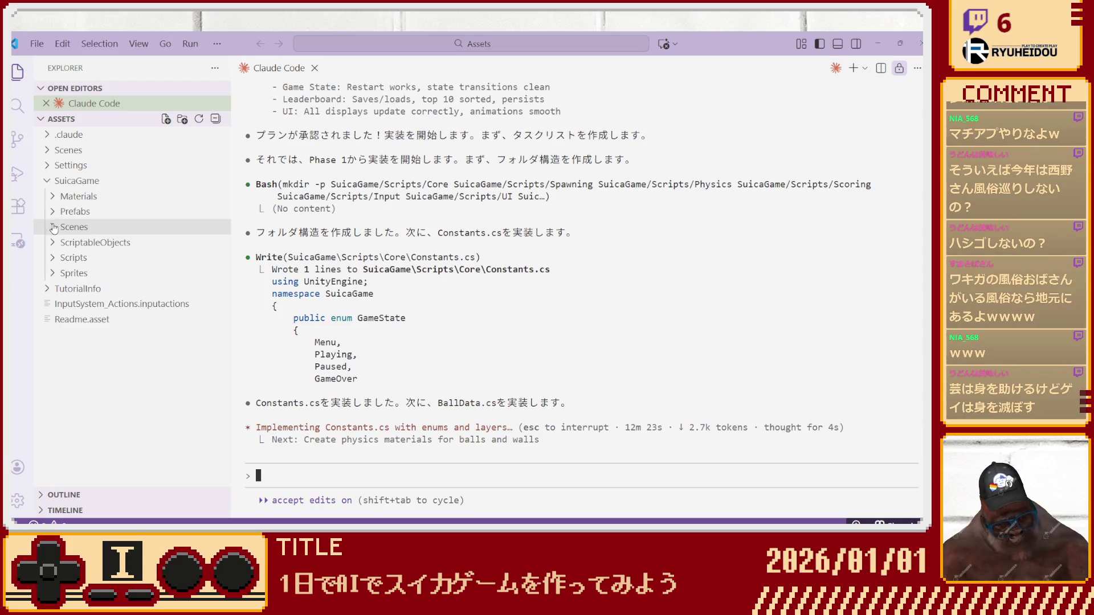
{"action": "left_click", "coordinate": [54, 228]}
{"action": "left_click", "coordinate": [53, 227]}
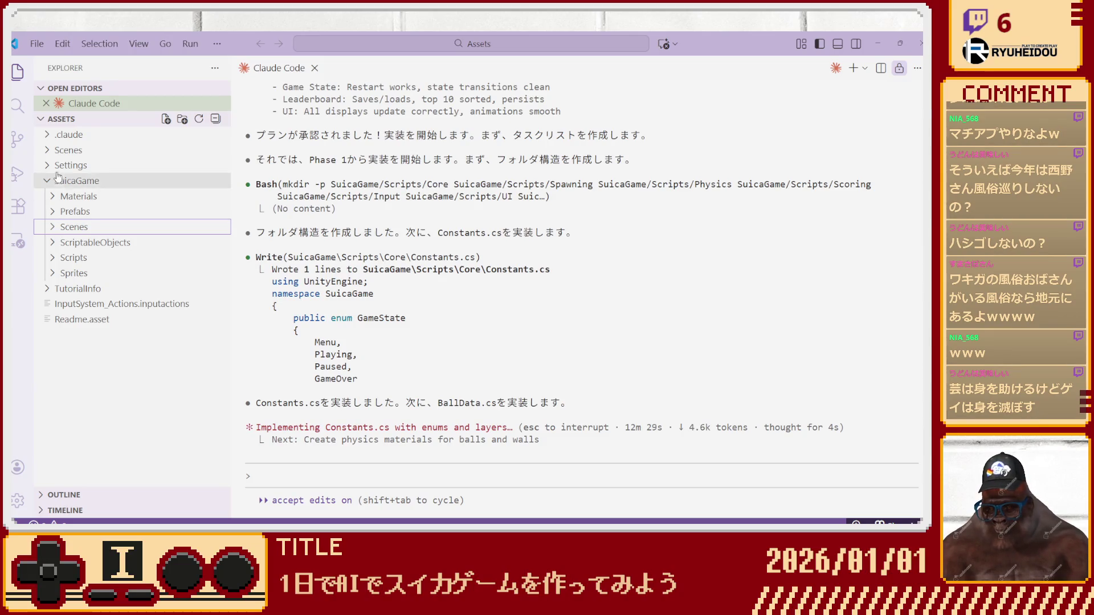
Briefly expand and collapse the top-level Scenes and Settings folders.
{"action": "left_click", "coordinate": [48, 151]}
{"action": "left_click", "coordinate": [48, 153]}
{"action": "left_click", "coordinate": [48, 165]}
{"action": "left_click", "coordinate": [47, 165]}
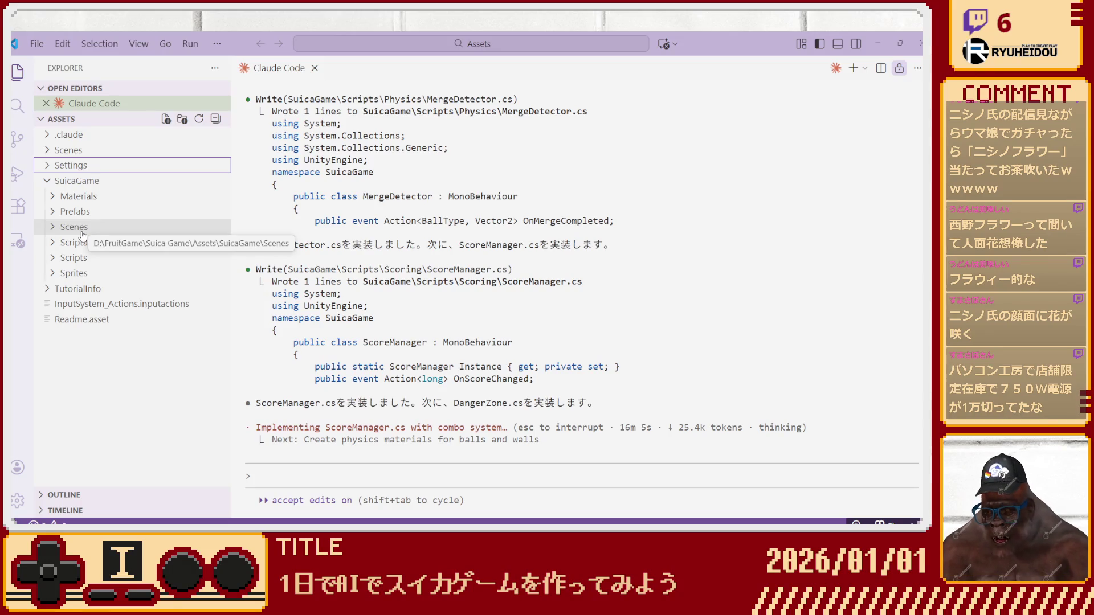
Expand BallTypes, Scripts, Core, Physics, Scoring, Spawning and UI folders to show the new scripts.
{"action": "left_click", "coordinate": [49, 247]}
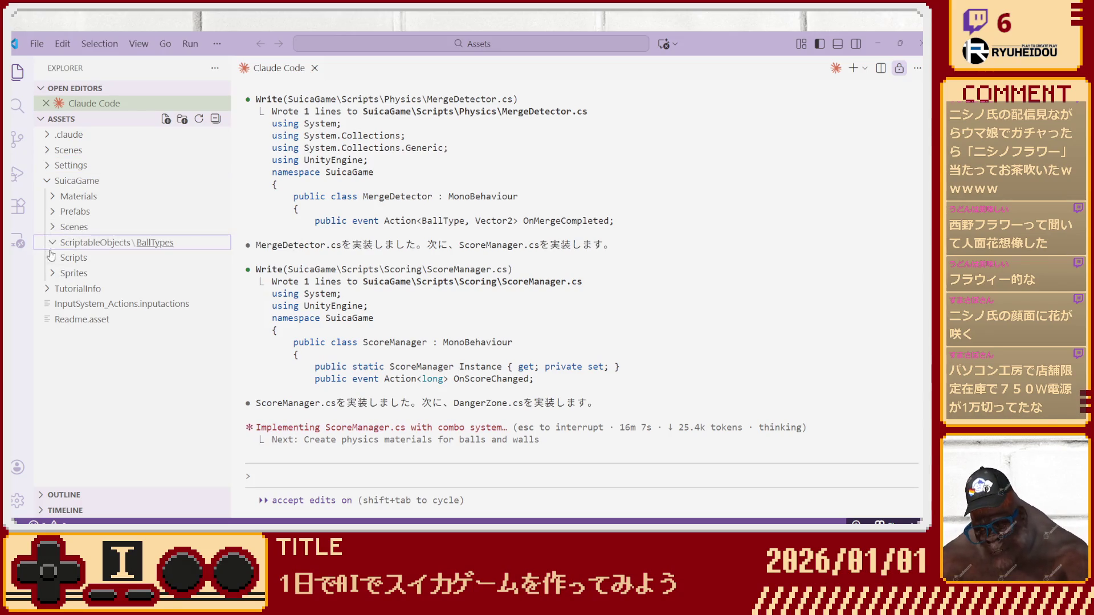
{"action": "left_click", "coordinate": [51, 257]}
{"action": "left_click", "coordinate": [61, 276]}
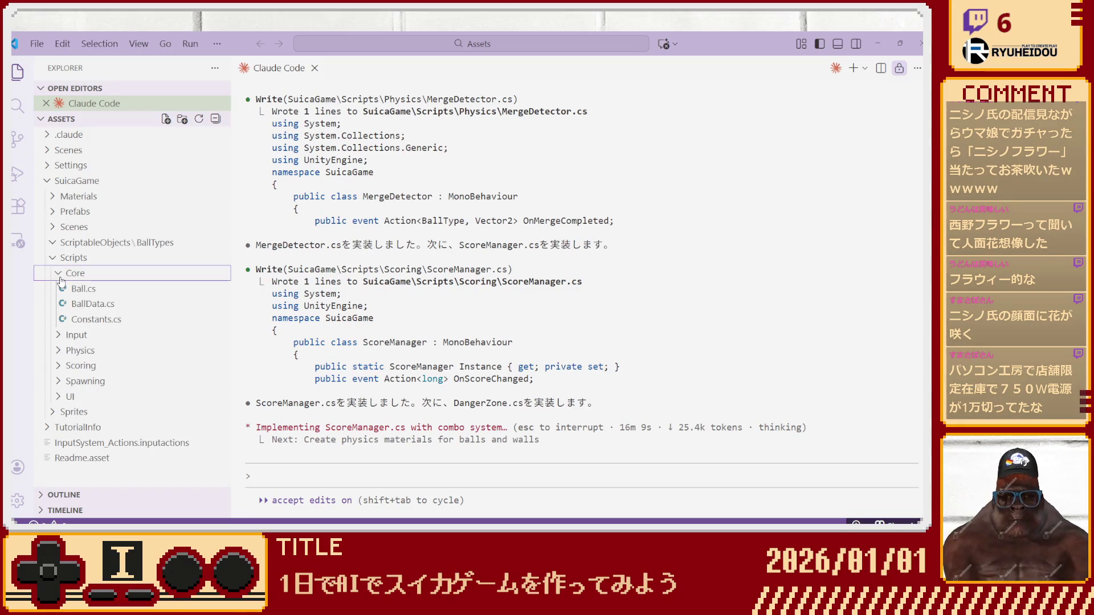
{"action": "left_click", "coordinate": [59, 351]}
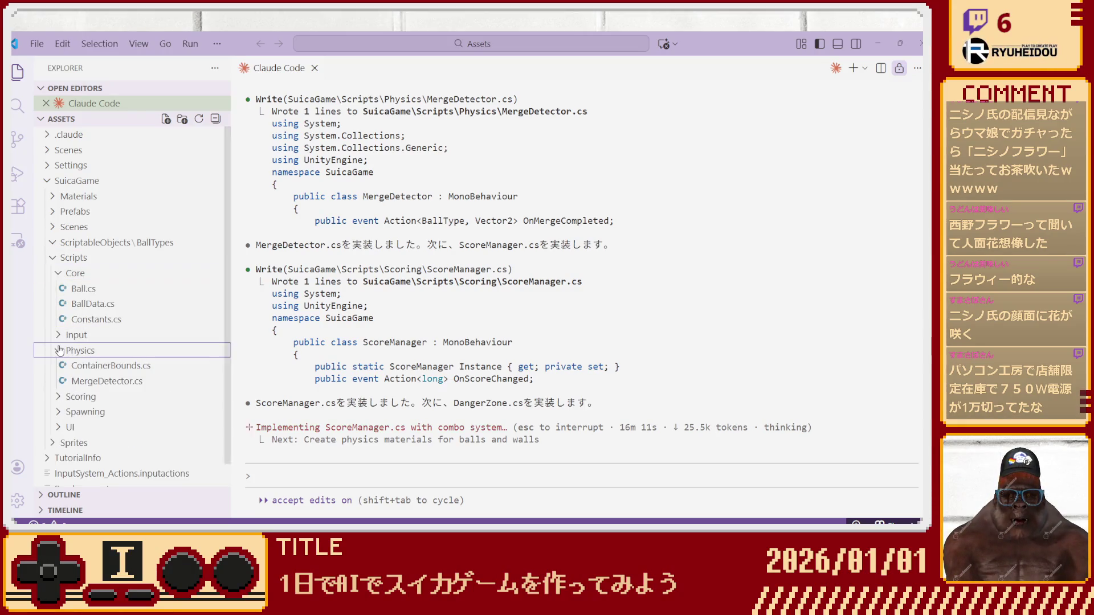
{"action": "left_click", "coordinate": [59, 396]}
{"action": "left_click", "coordinate": [58, 427]}
{"action": "left_click", "coordinate": [58, 458]}
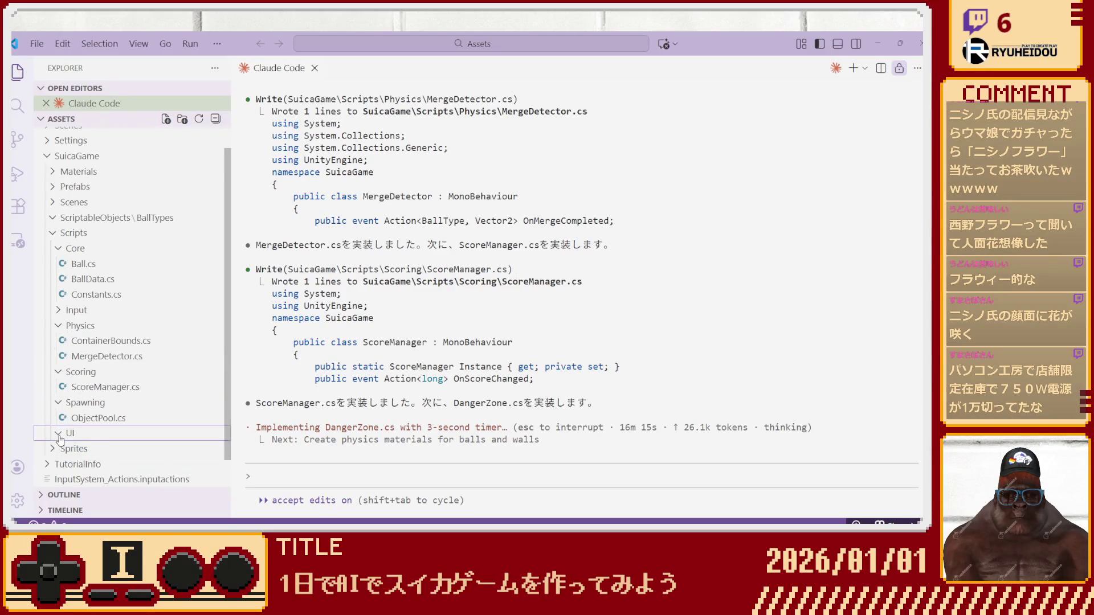
{"action": "scroll", "coordinate": [59, 438], "scroll_direction": "down", "scroll_amount": 2}
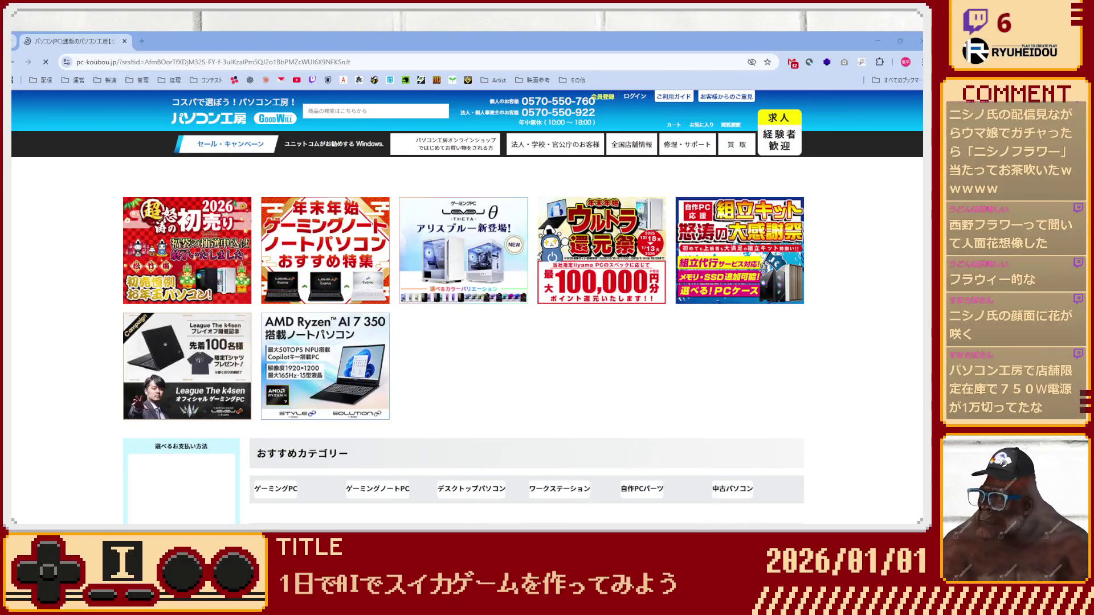
Open the New Year sale article and its 初売り sale page in a new tab.
{"action": "scroll", "coordinate": [467, 308], "scroll_direction": "down", "scroll_amount": 4}
{"action": "scroll", "coordinate": [165, 282], "scroll_direction": "down", "scroll_amount": 5}
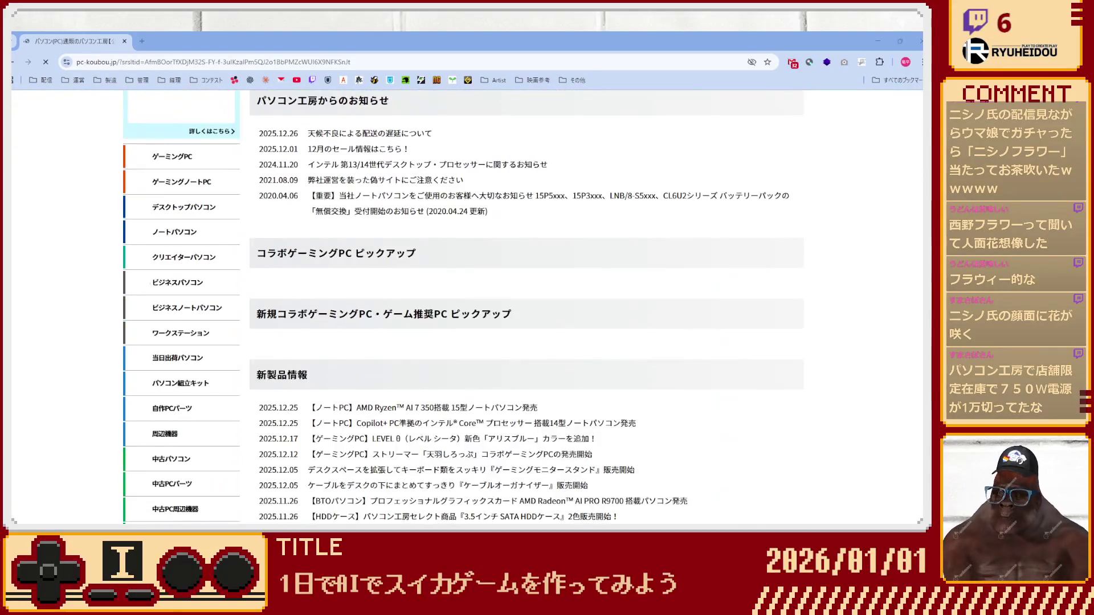
{"action": "scroll", "coordinate": [165, 282], "scroll_direction": "up", "scroll_amount": 9}
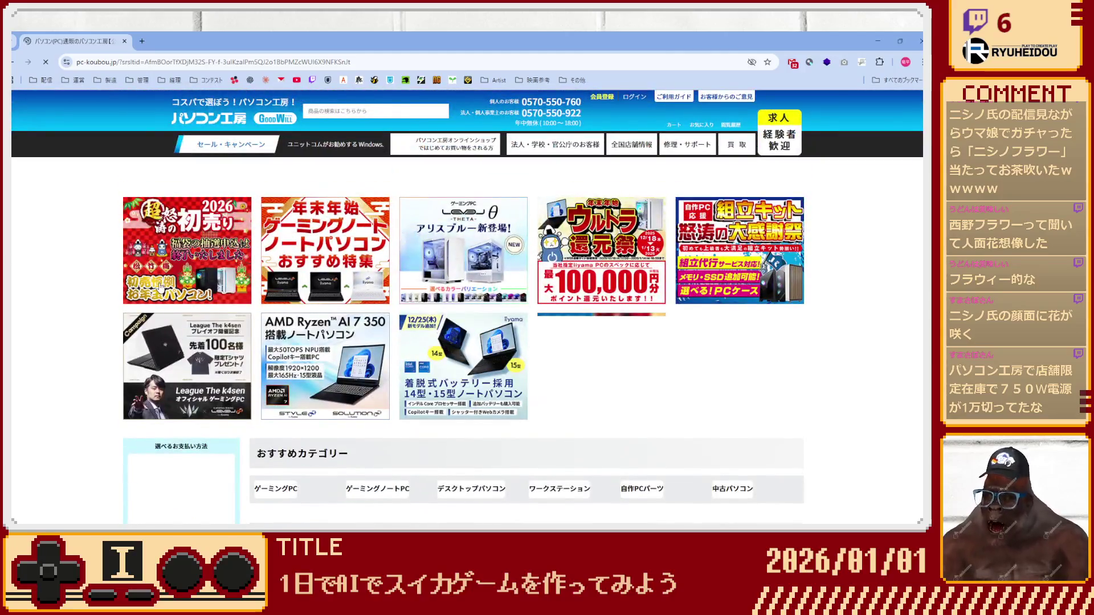
{"action": "left_click", "coordinate": [154, 279]}
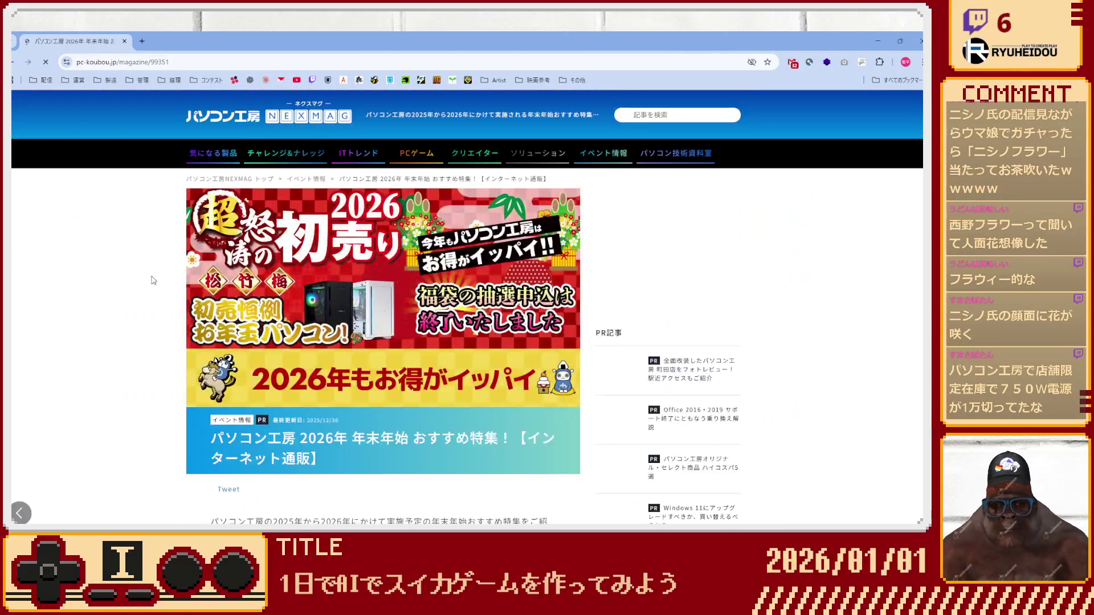
{"action": "scroll", "coordinate": [159, 309], "scroll_direction": "down", "scroll_amount": 15}
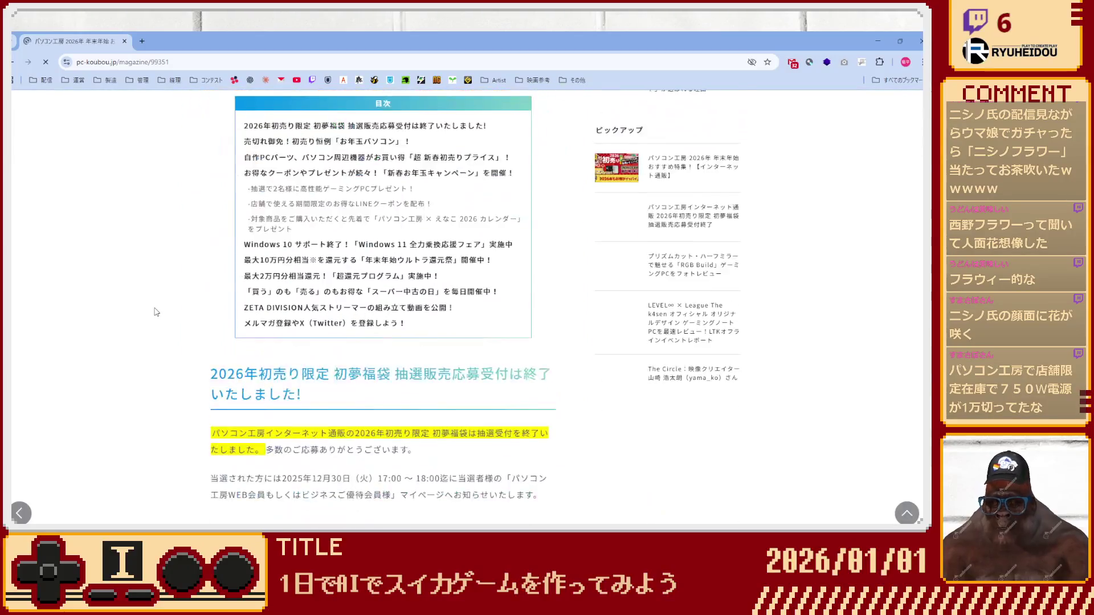
{"action": "scroll", "coordinate": [153, 313], "scroll_direction": "down", "scroll_amount": 10}
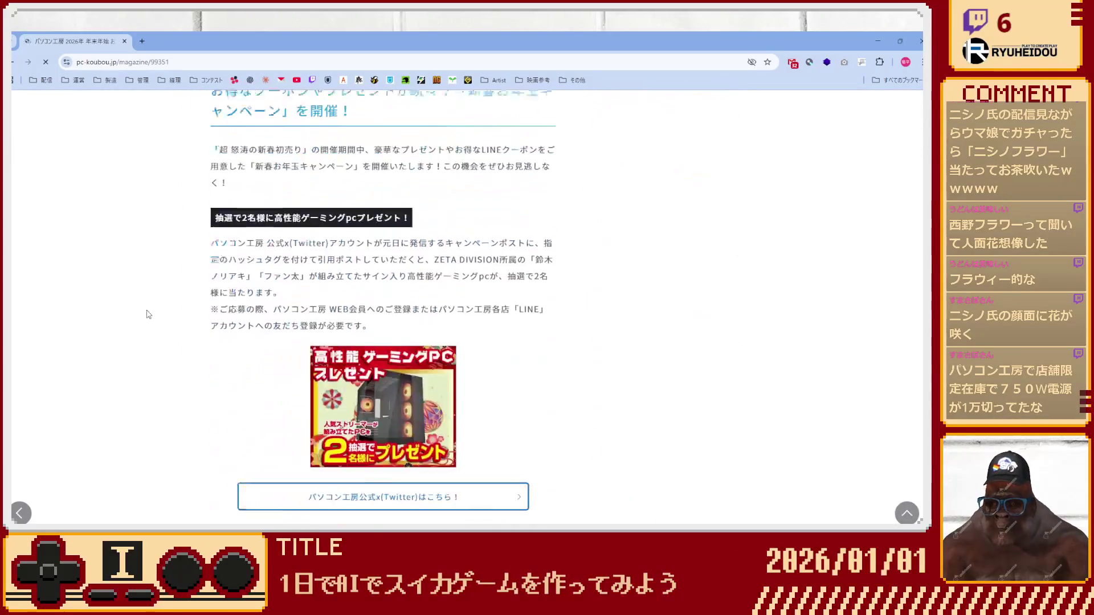
{"action": "scroll", "coordinate": [147, 315], "scroll_direction": "down", "scroll_amount": 10}
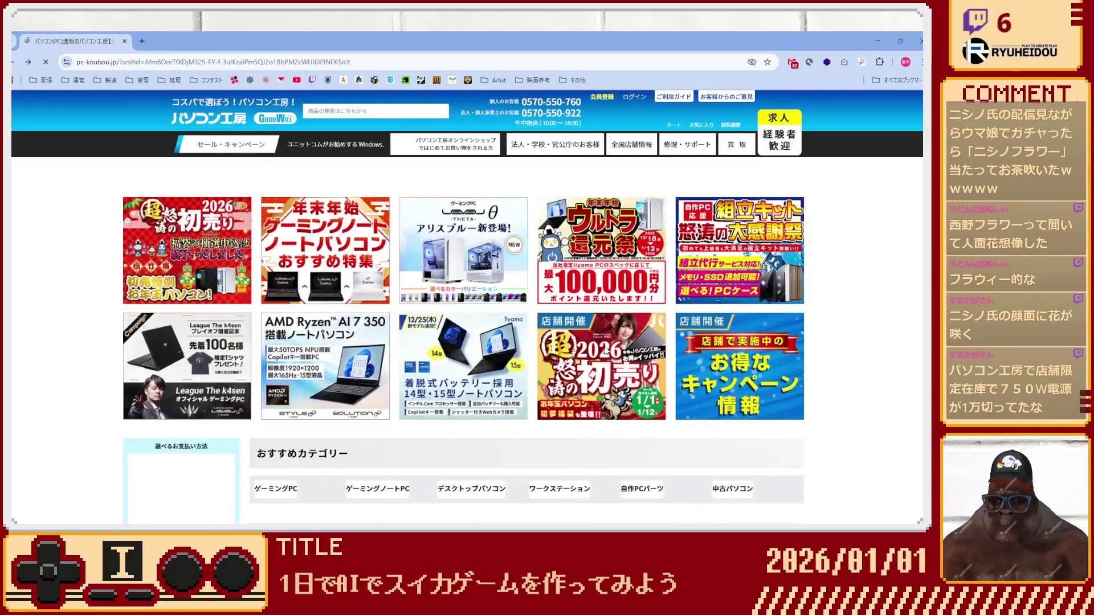
{"action": "left_click", "coordinate": [604, 350]}
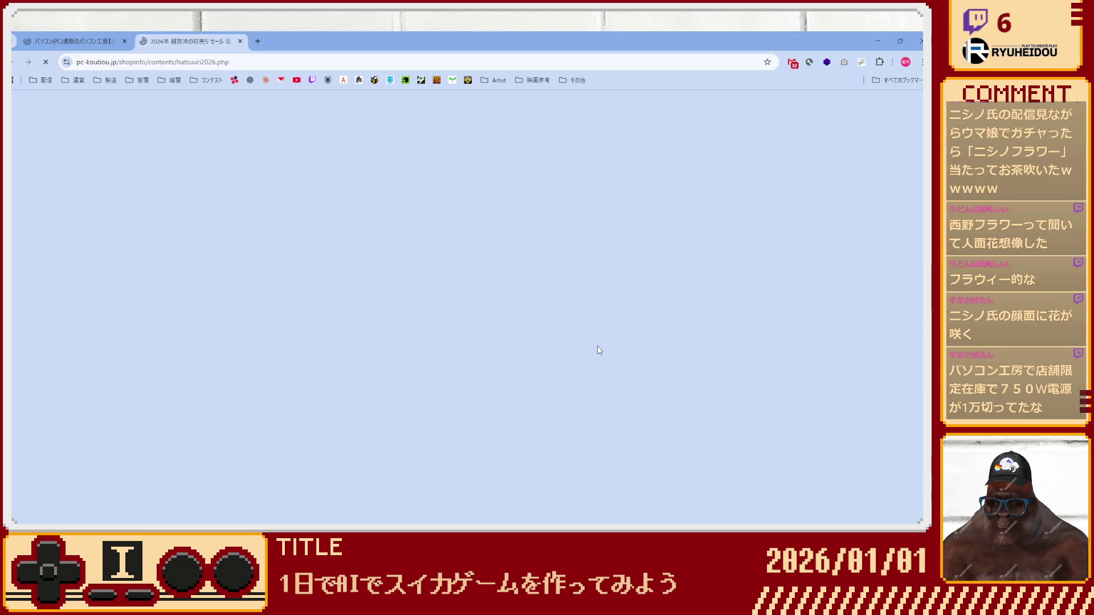
Scroll to the 福袋 section and enlarge the Intel gaming-PC lucky-bag banner.
{"action": "scroll", "coordinate": [587, 350], "scroll_direction": "down", "scroll_amount": 3}
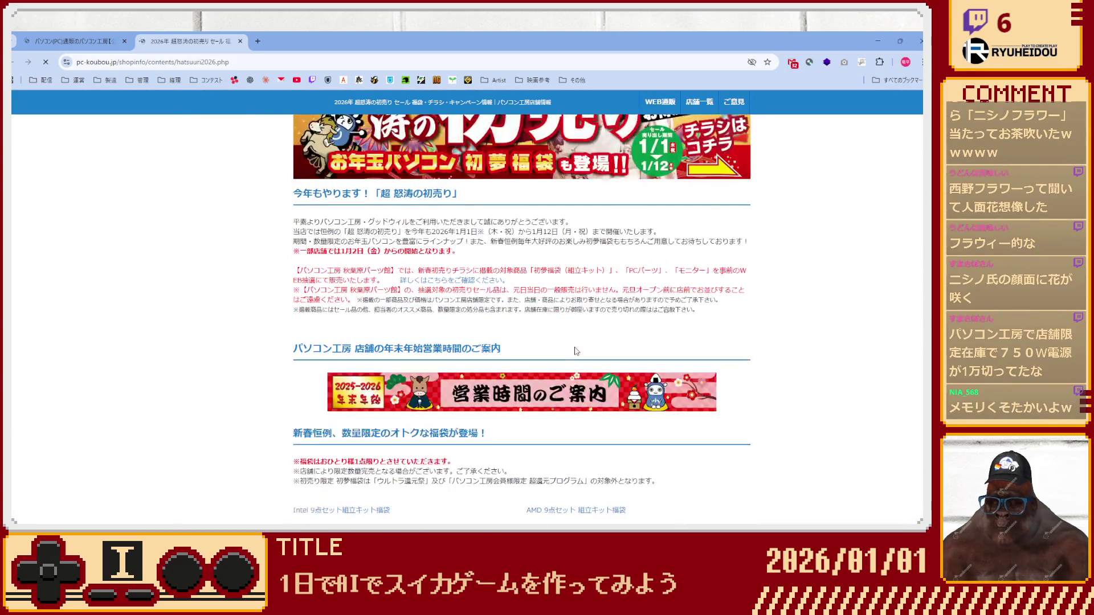
{"action": "scroll", "coordinate": [576, 350], "scroll_direction": "down", "scroll_amount": 1}
{"action": "scroll", "coordinate": [574, 352], "scroll_direction": "down", "scroll_amount": 4}
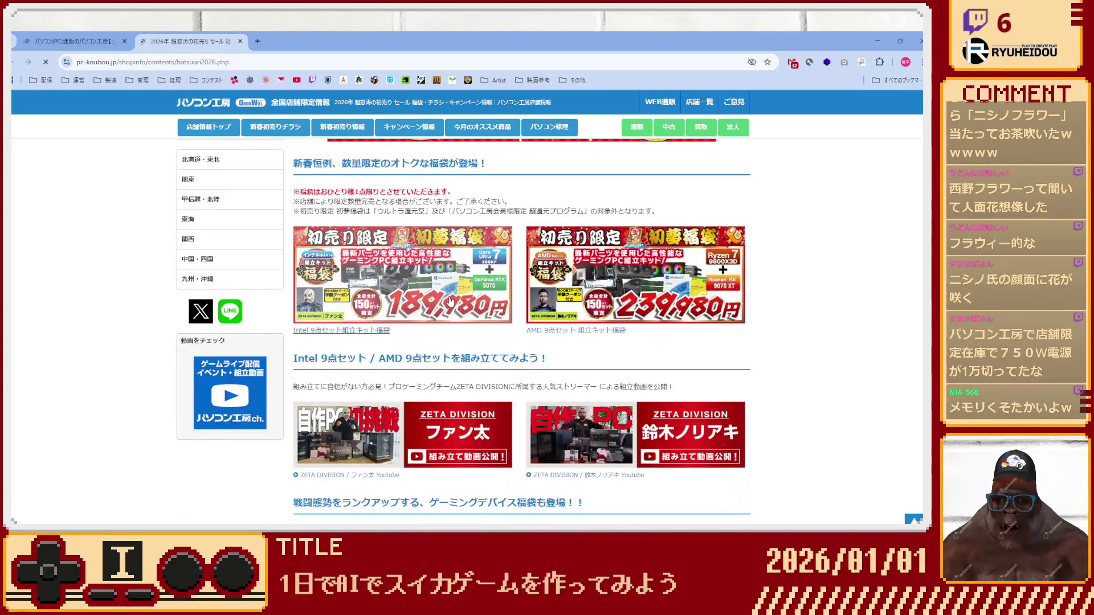
{"action": "left_click", "coordinate": [450, 301]}
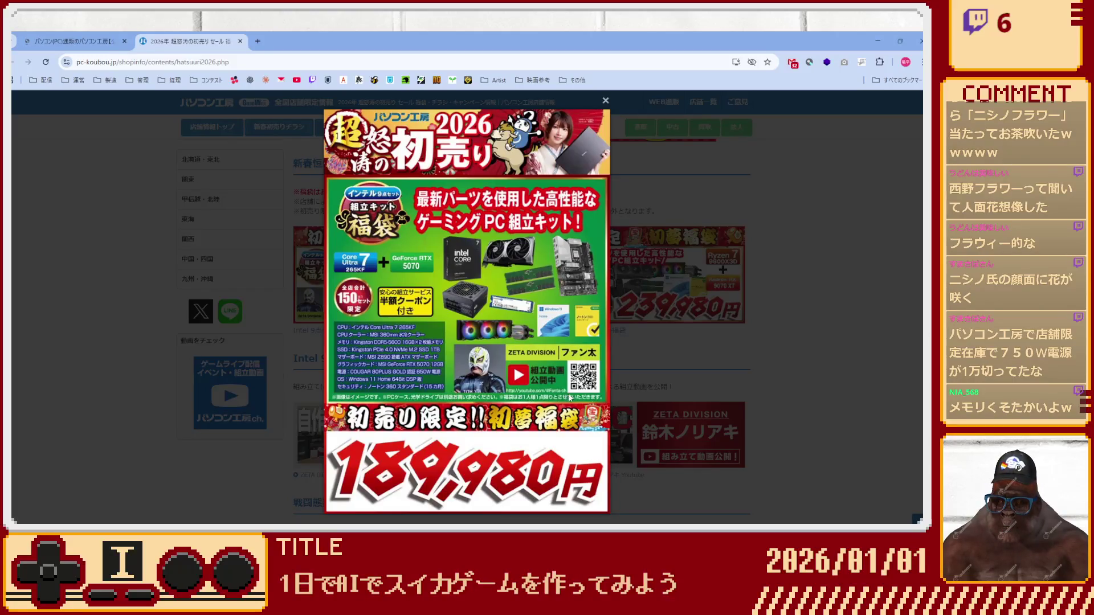
Close the Intel banner, then view and close the enlarged AMD lucky-bag banner.
{"action": "left_click", "coordinate": [634, 376]}
{"action": "left_click", "coordinate": [626, 323]}
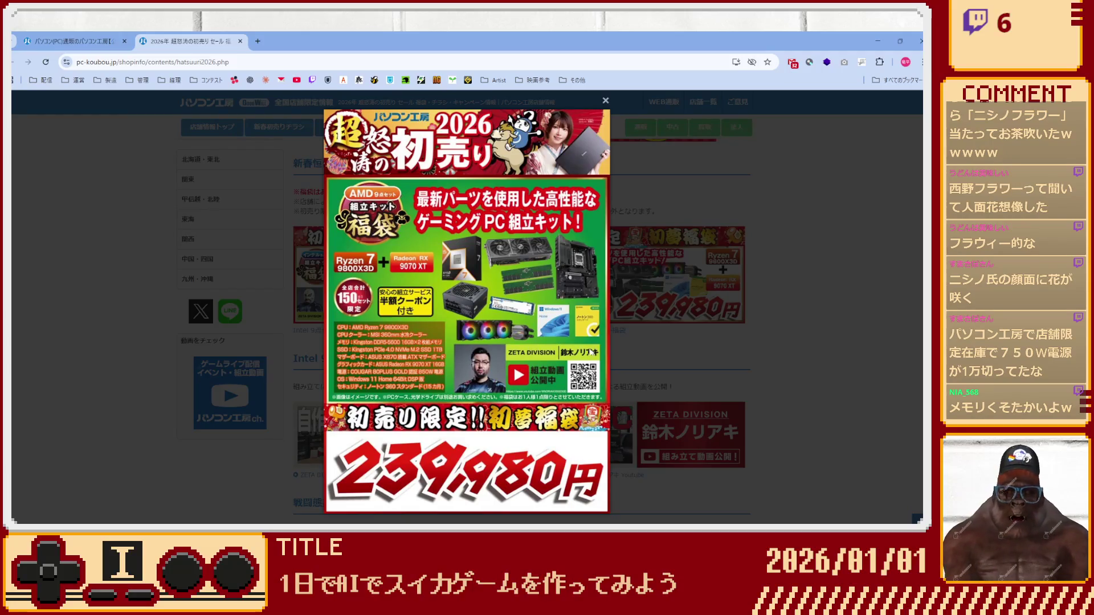
{"action": "left_click", "coordinate": [644, 360]}
Scroll down the sale page, then go to the PC Koubou shop-info top page.
{"action": "scroll", "coordinate": [568, 375], "scroll_direction": "down", "scroll_amount": 3}
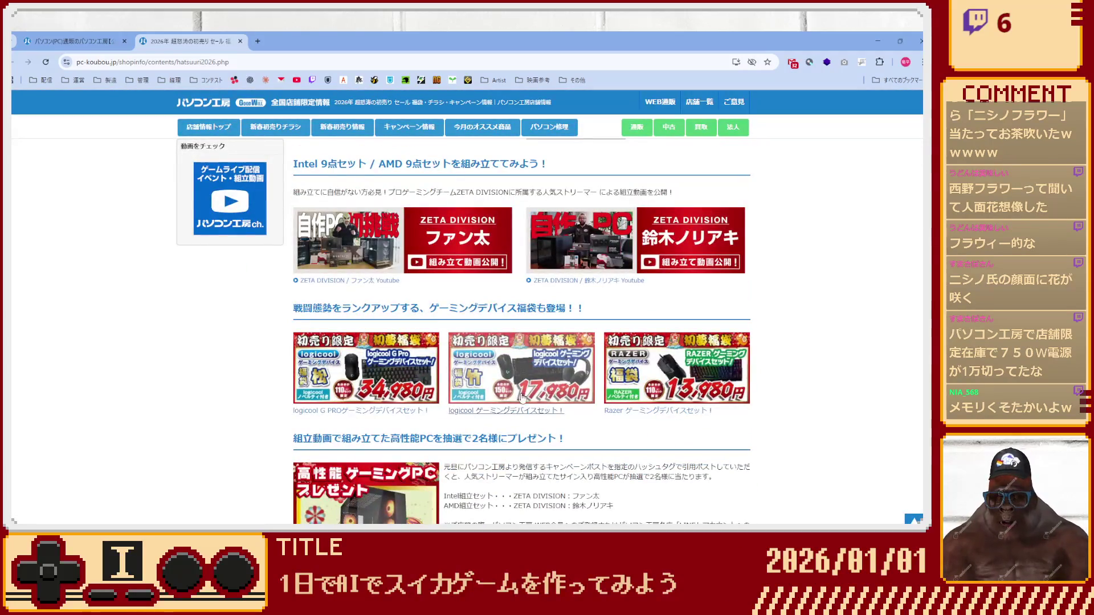
{"action": "scroll", "coordinate": [457, 421], "scroll_direction": "down", "scroll_amount": 10}
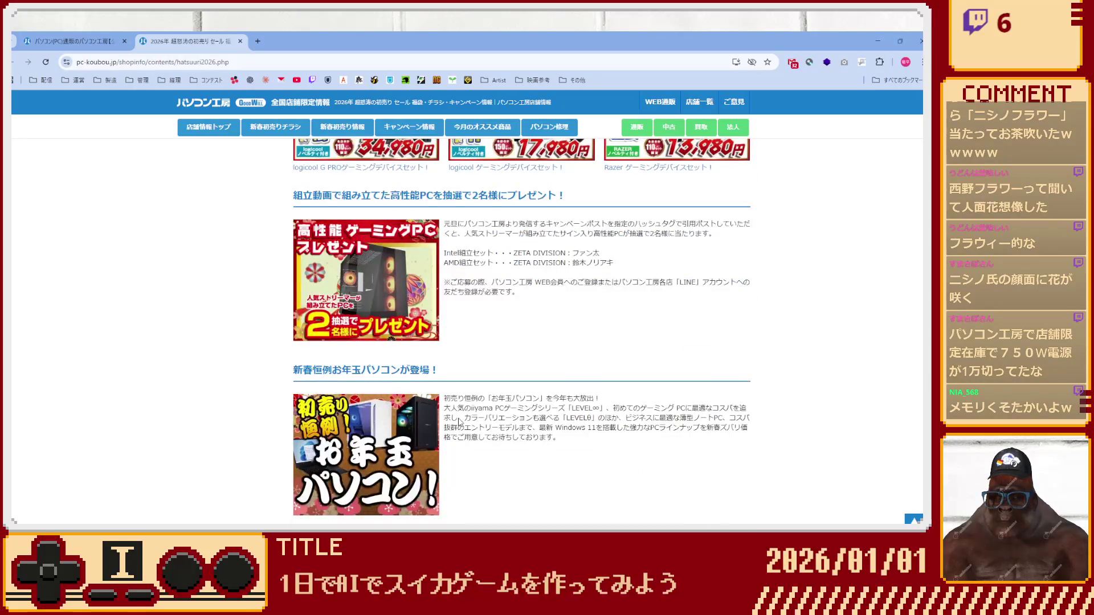
{"action": "scroll", "coordinate": [458, 421], "scroll_direction": "down", "scroll_amount": 15}
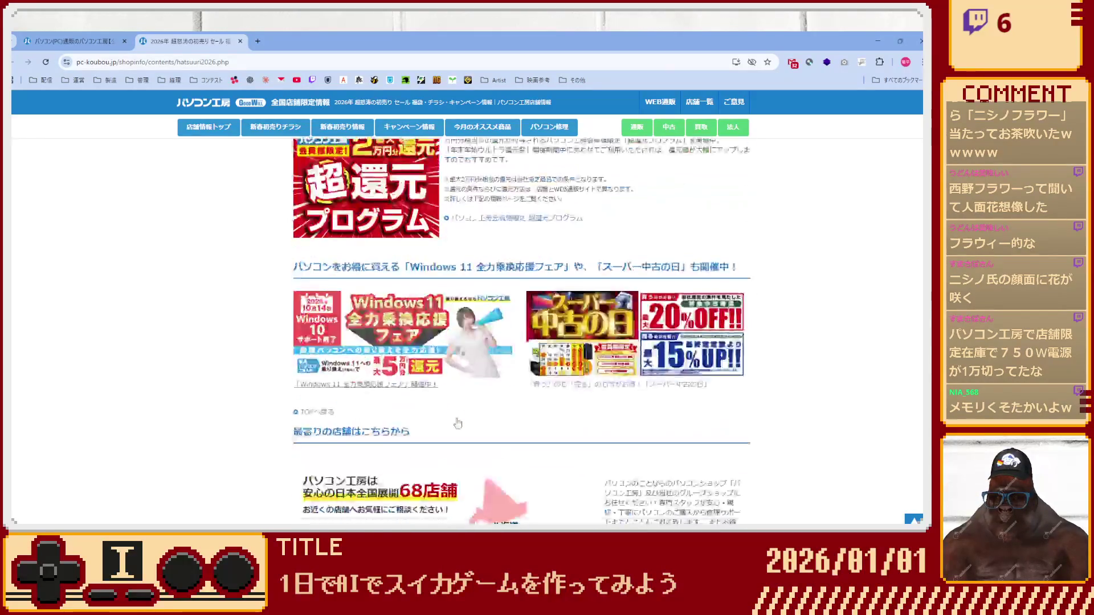
{"action": "scroll", "coordinate": [458, 422], "scroll_direction": "up", "scroll_amount": 7}
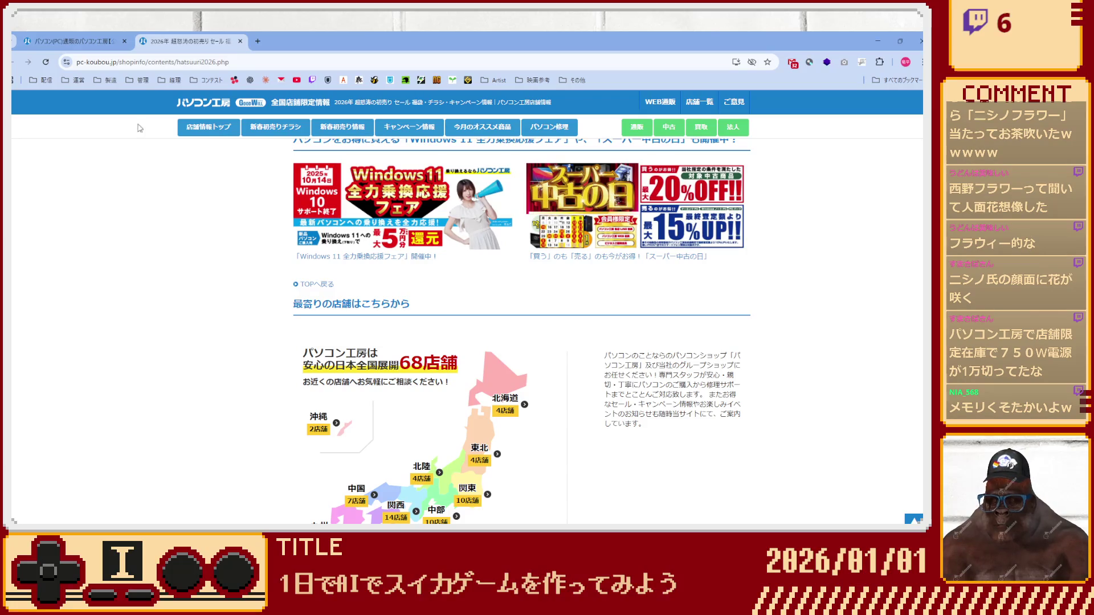
{"action": "left_click", "coordinate": [197, 109]}
{"action": "scroll", "coordinate": [317, 317], "scroll_direction": "down", "scroll_amount": 10}
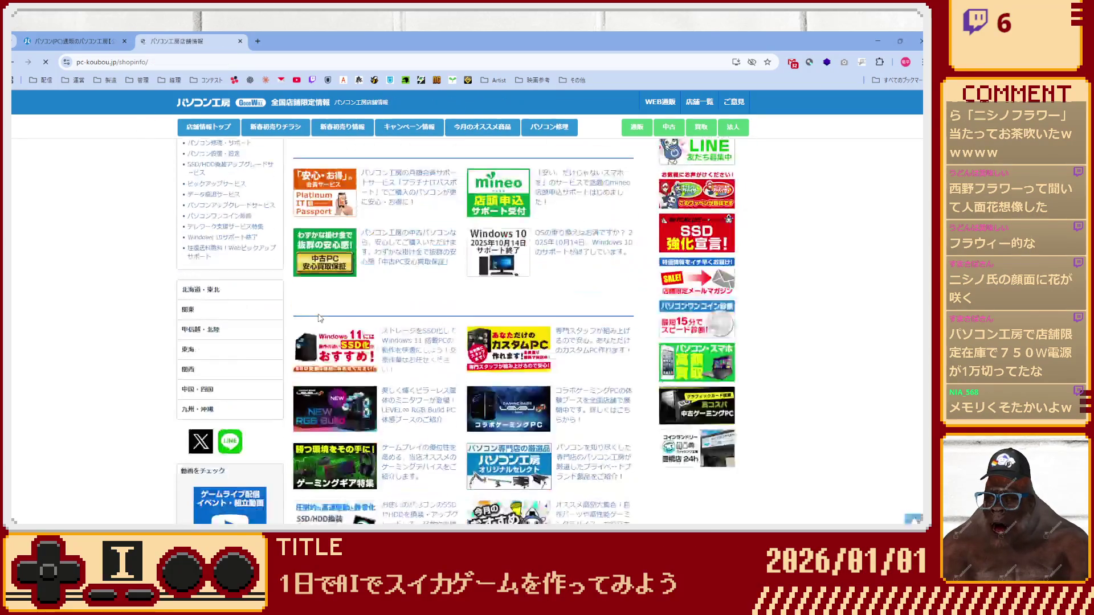
Browse the shop-info page and reload it via the パソコン工房 logo.
{"action": "scroll", "coordinate": [317, 317], "scroll_direction": "down", "scroll_amount": 10}
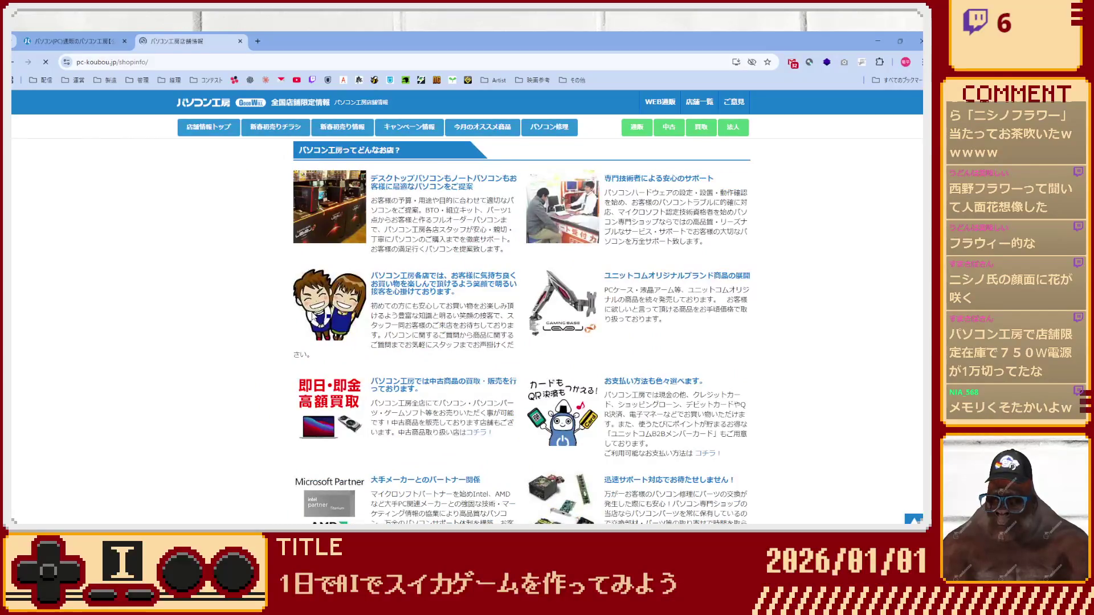
{"action": "scroll", "coordinate": [259, 313], "scroll_direction": "down", "scroll_amount": 10}
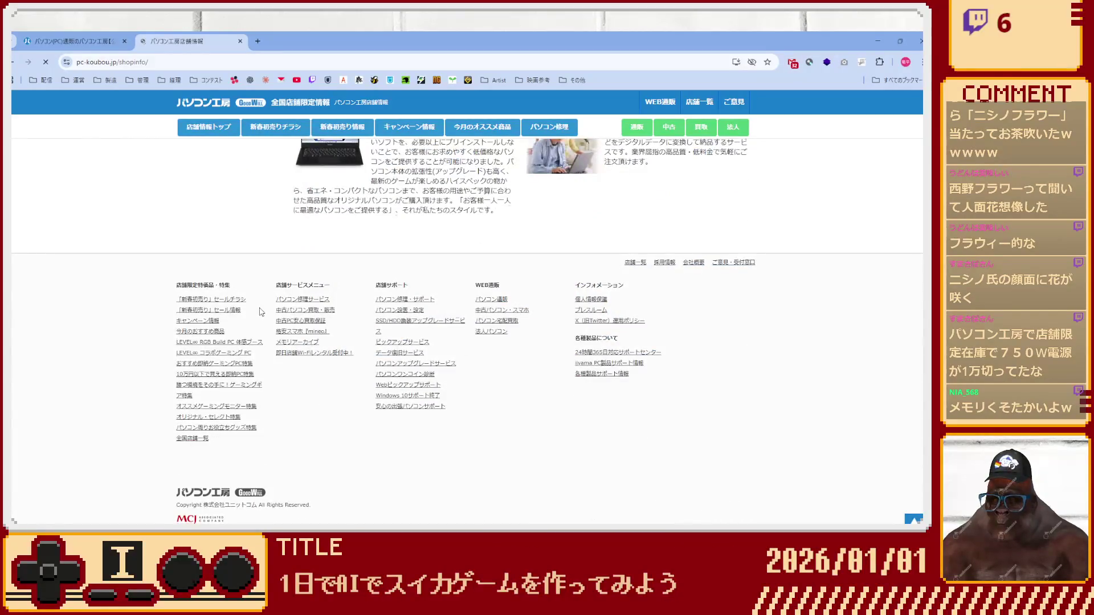
{"action": "scroll", "coordinate": [271, 279], "scroll_direction": "up", "scroll_amount": 20}
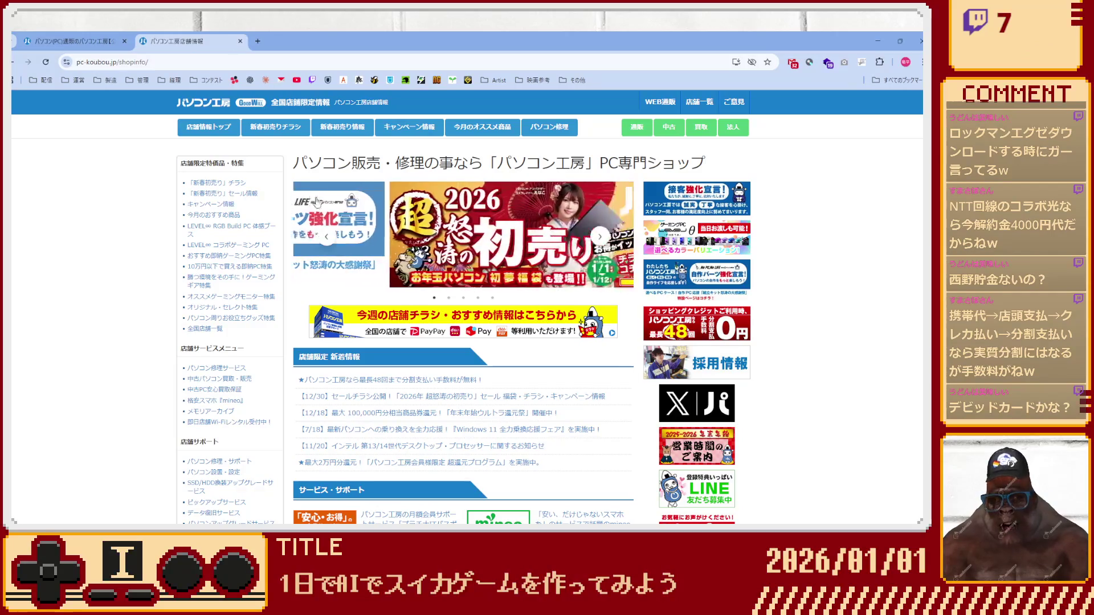
{"action": "scroll", "coordinate": [283, 269], "scroll_direction": "down", "scroll_amount": 15}
{"action": "scroll", "coordinate": [283, 268], "scroll_direction": "down", "scroll_amount": 10}
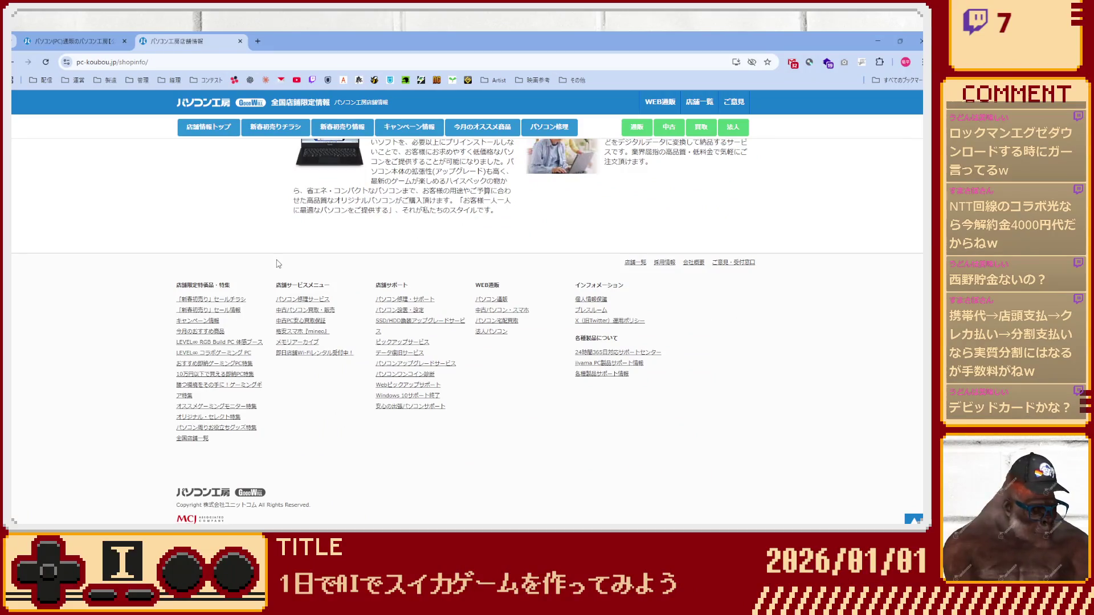
{"action": "scroll", "coordinate": [282, 401], "scroll_direction": "up", "scroll_amount": 20}
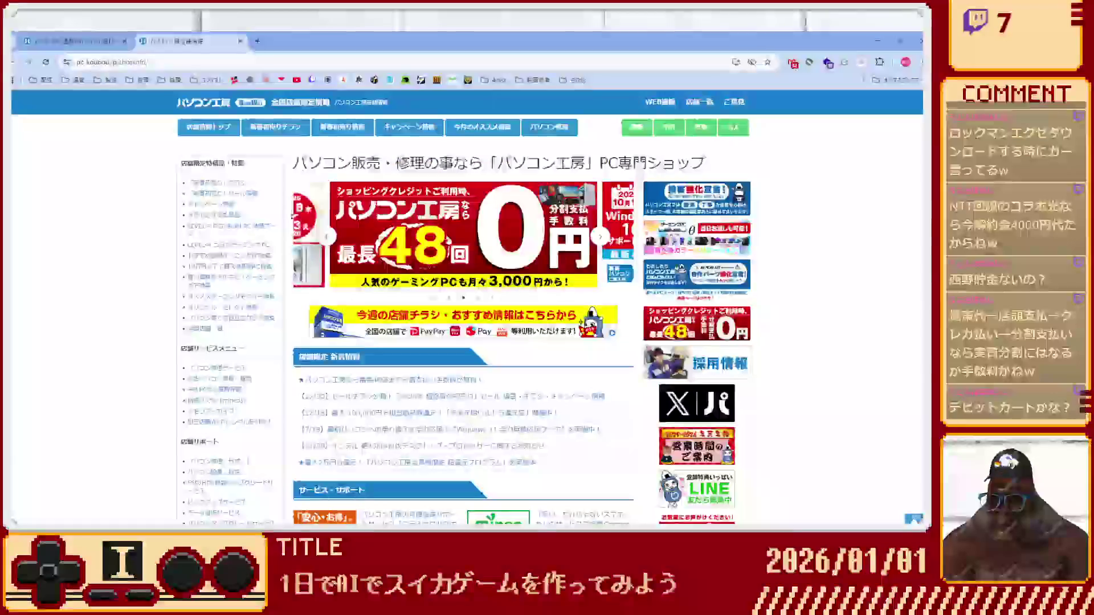
{"action": "left_click", "coordinate": [215, 107]}
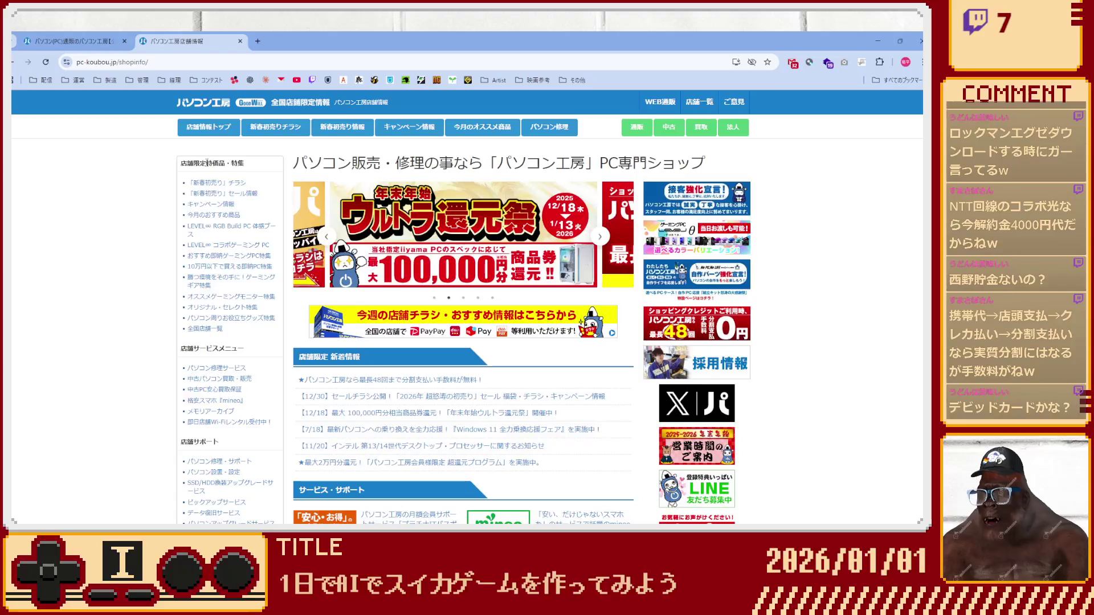
Scroll to the 都道府県から探す map and open the Kyushu-area store list.
{"action": "scroll", "coordinate": [147, 286], "scroll_direction": "down", "scroll_amount": 5}
{"action": "scroll", "coordinate": [148, 285], "scroll_direction": "down", "scroll_amount": 5}
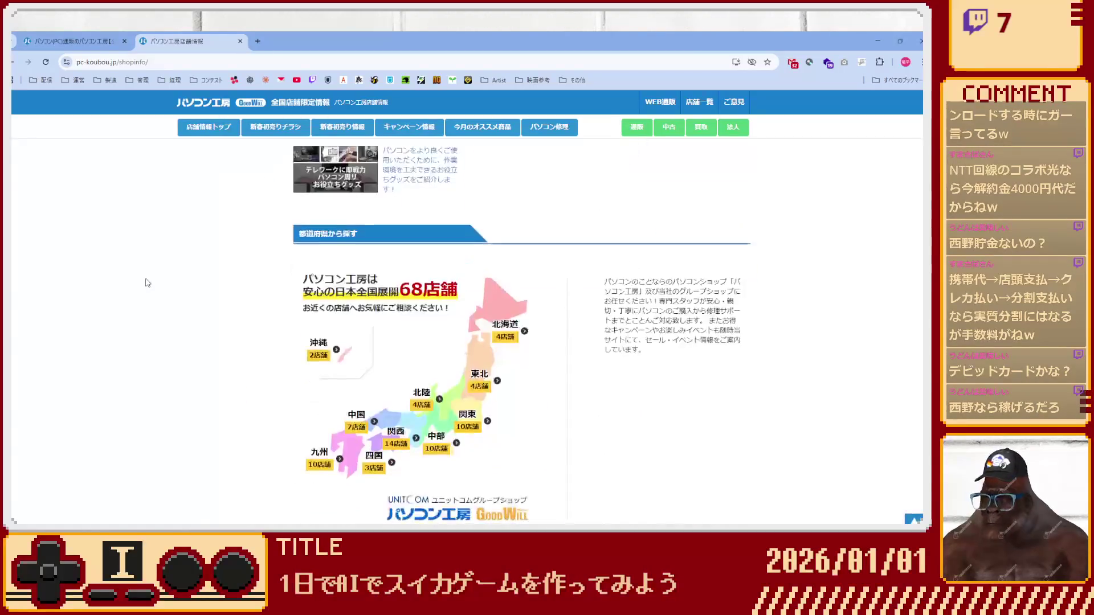
{"action": "left_click", "coordinate": [326, 471]}
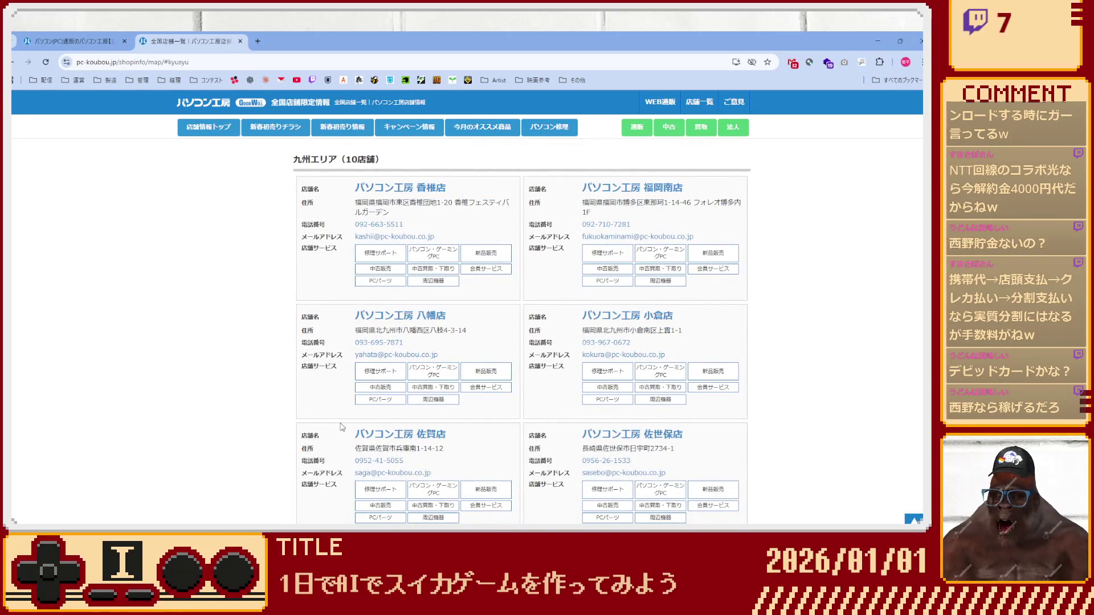
{"action": "scroll", "coordinate": [341, 425], "scroll_direction": "down", "scroll_amount": 3}
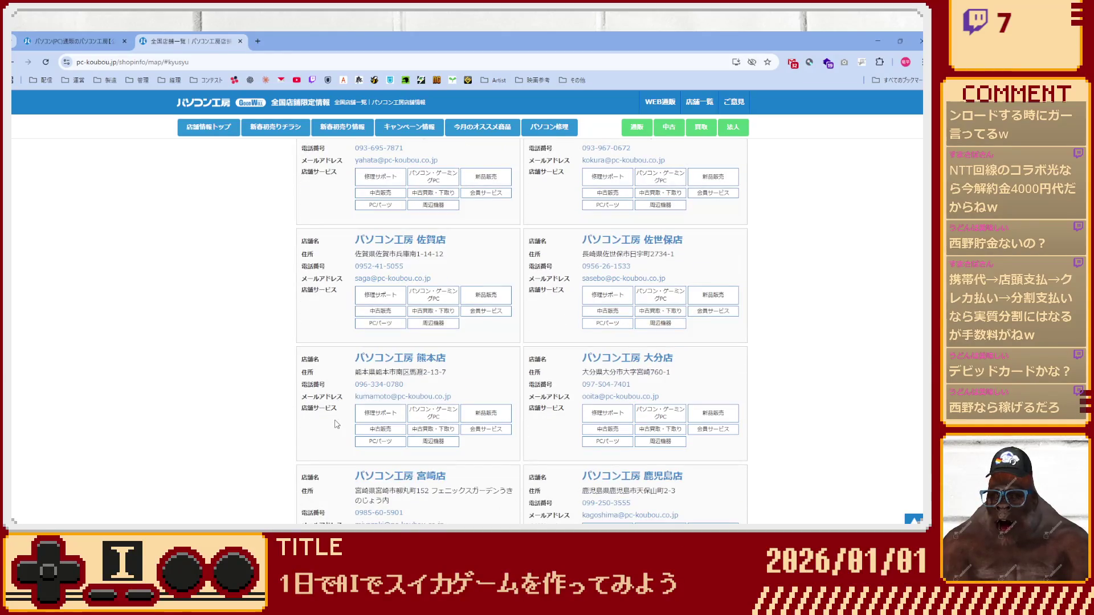
{"action": "scroll", "coordinate": [336, 424], "scroll_direction": "down", "scroll_amount": 3}
{"action": "scroll", "coordinate": [334, 420], "scroll_direction": "up", "scroll_amount": 7}
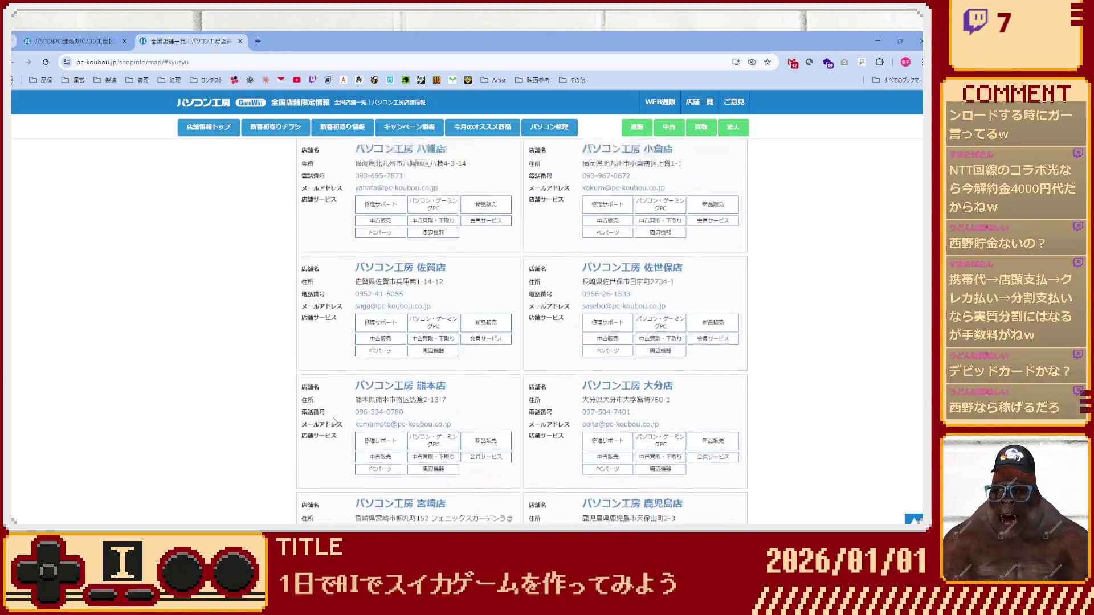
{"action": "scroll", "coordinate": [334, 421], "scroll_direction": "down", "scroll_amount": 3}
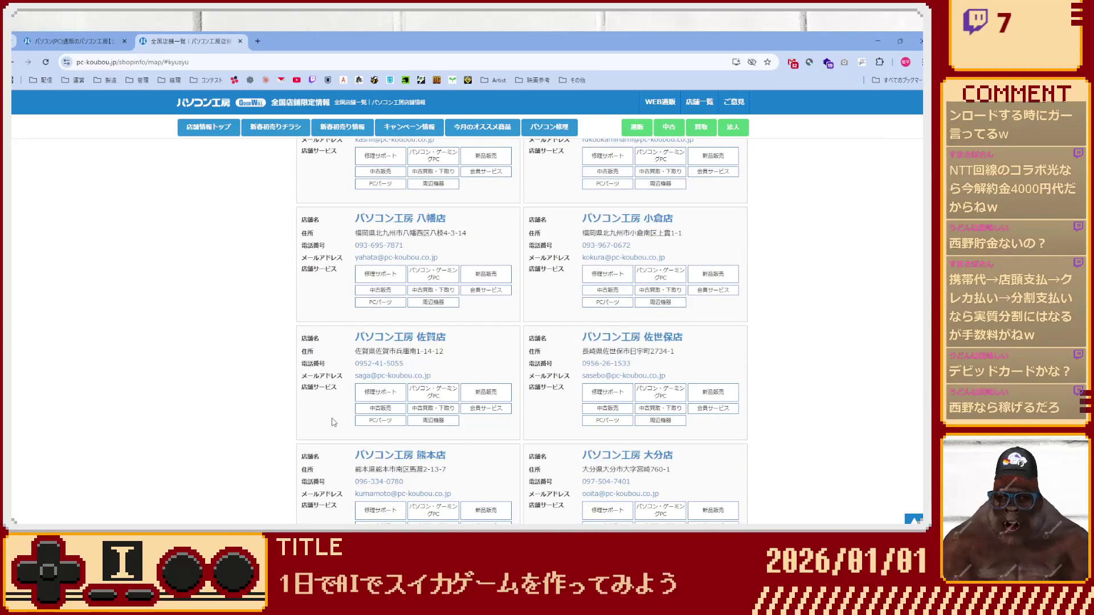
{"action": "scroll", "coordinate": [332, 424], "scroll_direction": "down", "scroll_amount": 6}
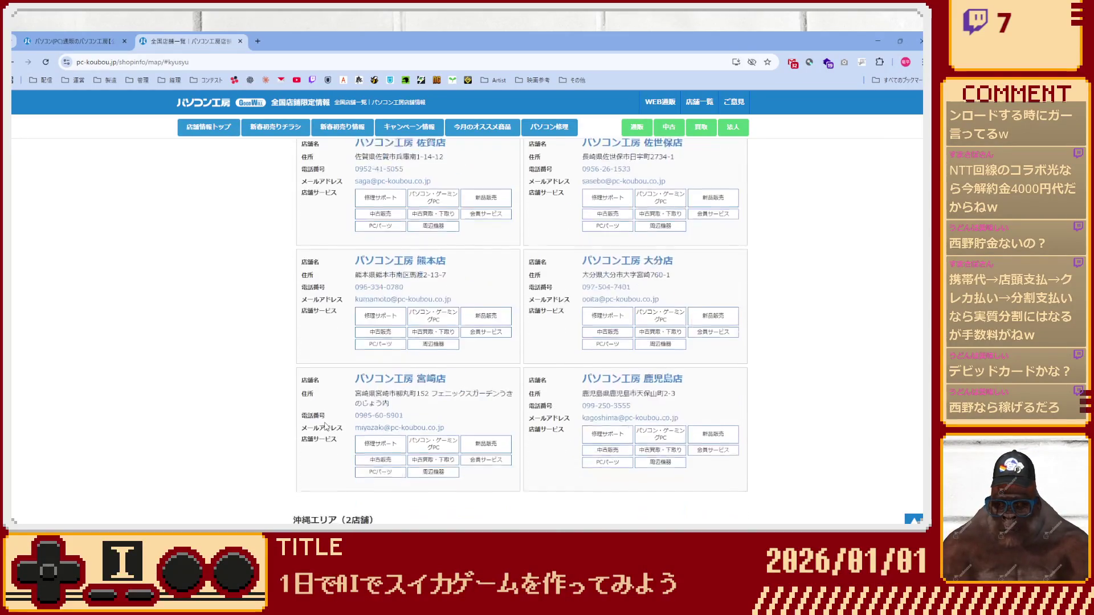
{"action": "key", "text": "alt+Left"}
{"action": "scroll", "coordinate": [319, 422], "scroll_direction": "down", "scroll_amount": 7}
{"action": "scroll", "coordinate": [319, 425], "scroll_direction": "down", "scroll_amount": 5}
{"action": "scroll", "coordinate": [319, 424], "scroll_direction": "up", "scroll_amount": 10}
{"action": "scroll", "coordinate": [319, 424], "scroll_direction": "up", "scroll_amount": 10}
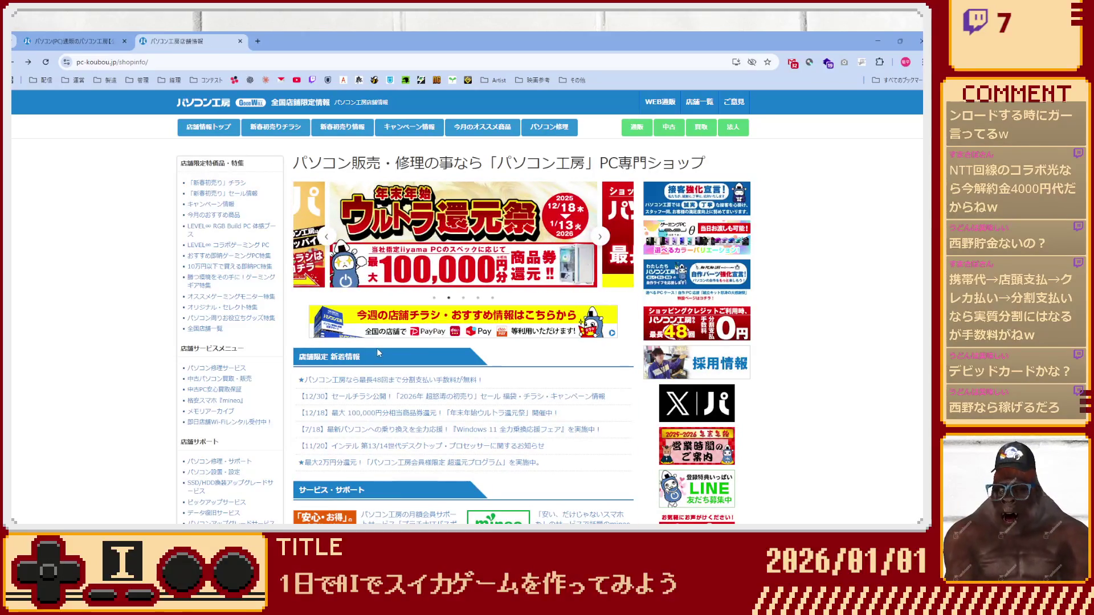
Cycle the promo banner carousel to the Windows 11 slide, then open YouTube from bookmarks.
{"action": "left_click", "coordinate": [601, 237]}
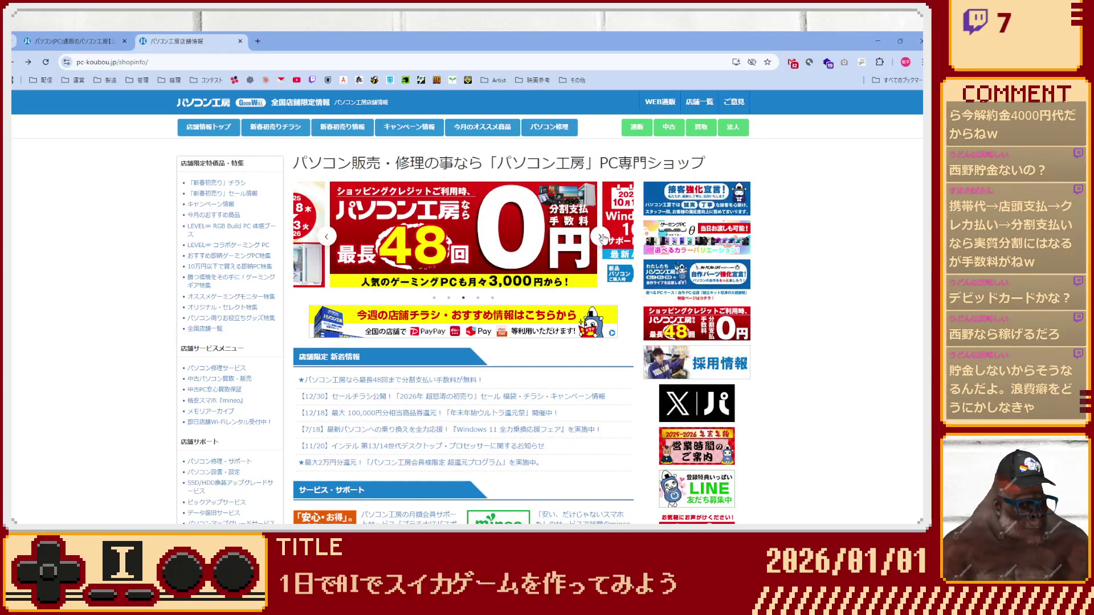
{"action": "left_click", "coordinate": [601, 237]}
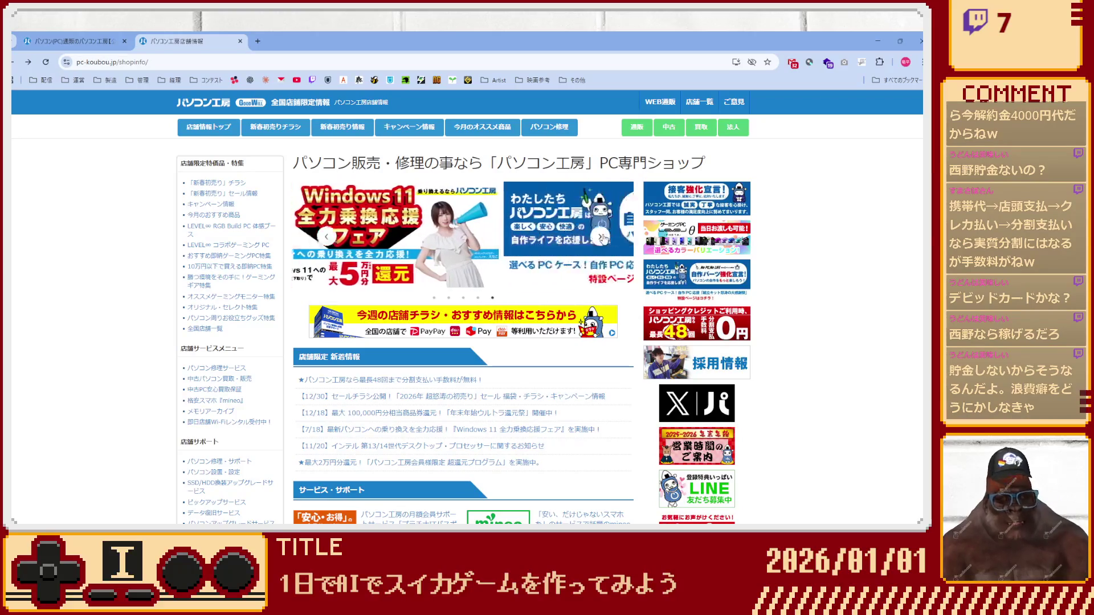
{"action": "left_click", "coordinate": [601, 237]}
{"action": "left_click", "coordinate": [602, 237]}
{"action": "left_click", "coordinate": [602, 237]}
{"action": "left_click", "coordinate": [603, 237]}
{"action": "left_click", "coordinate": [602, 237]}
{"action": "left_click", "coordinate": [602, 238]}
{"action": "left_click", "coordinate": [602, 238]}
{"action": "left_click", "coordinate": [602, 238]}
{"action": "left_click", "coordinate": [602, 237]}
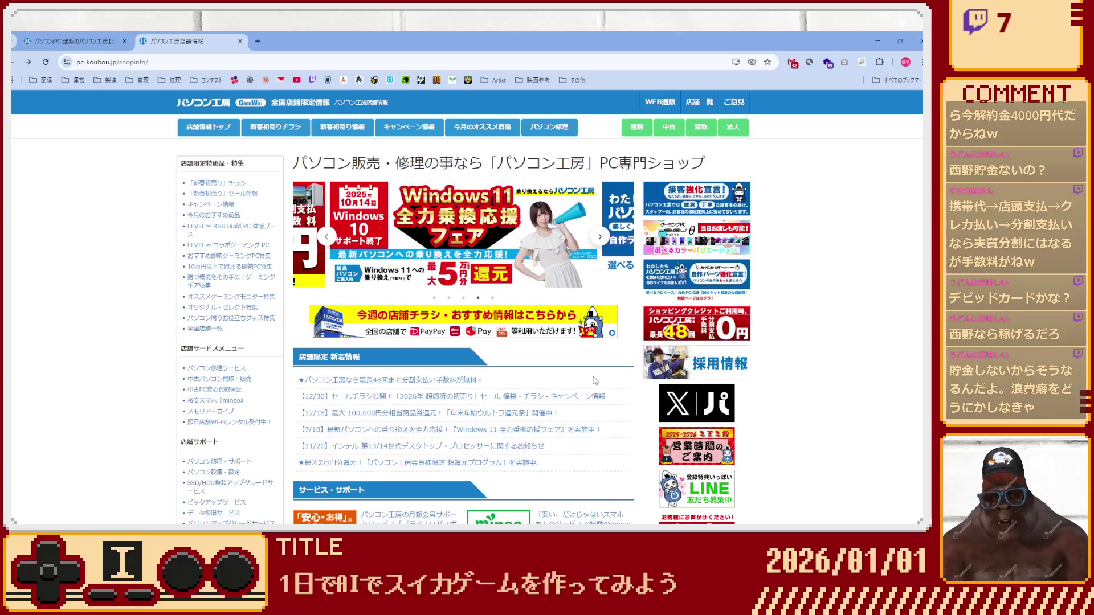
{"action": "left_click", "coordinate": [298, 81]}
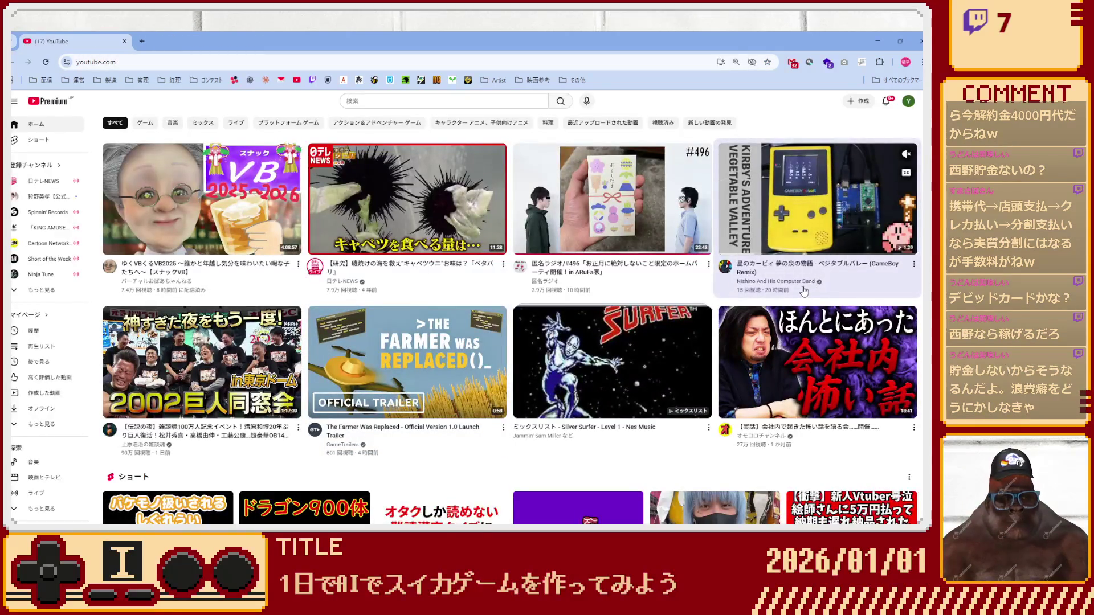
Switch to the music channel's account from the avatar menu.
{"action": "left_click", "coordinate": [908, 102]}
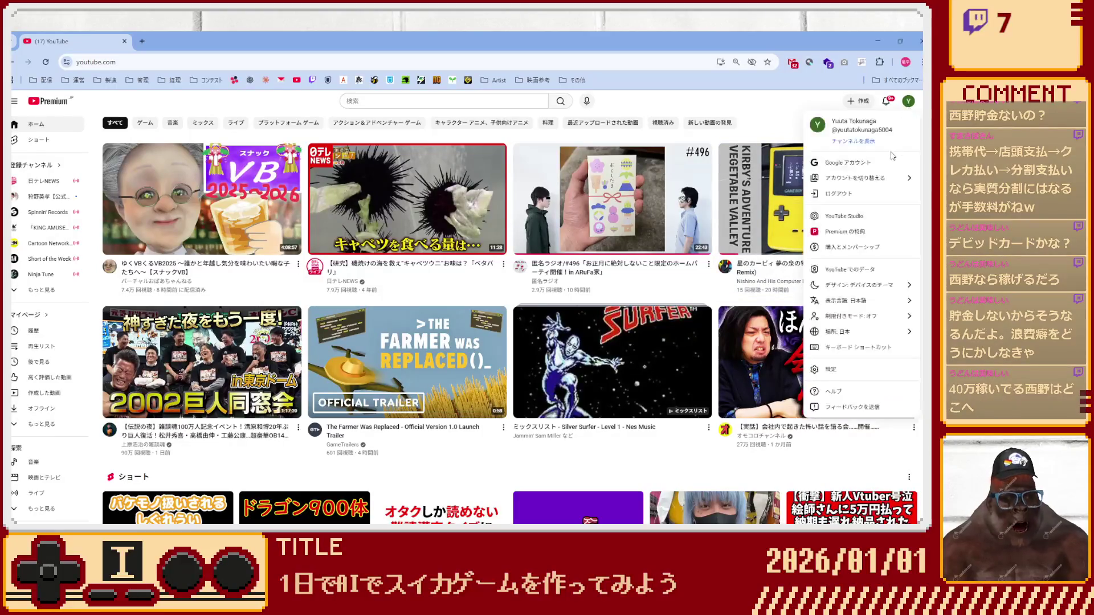
{"action": "left_click", "coordinate": [881, 183]}
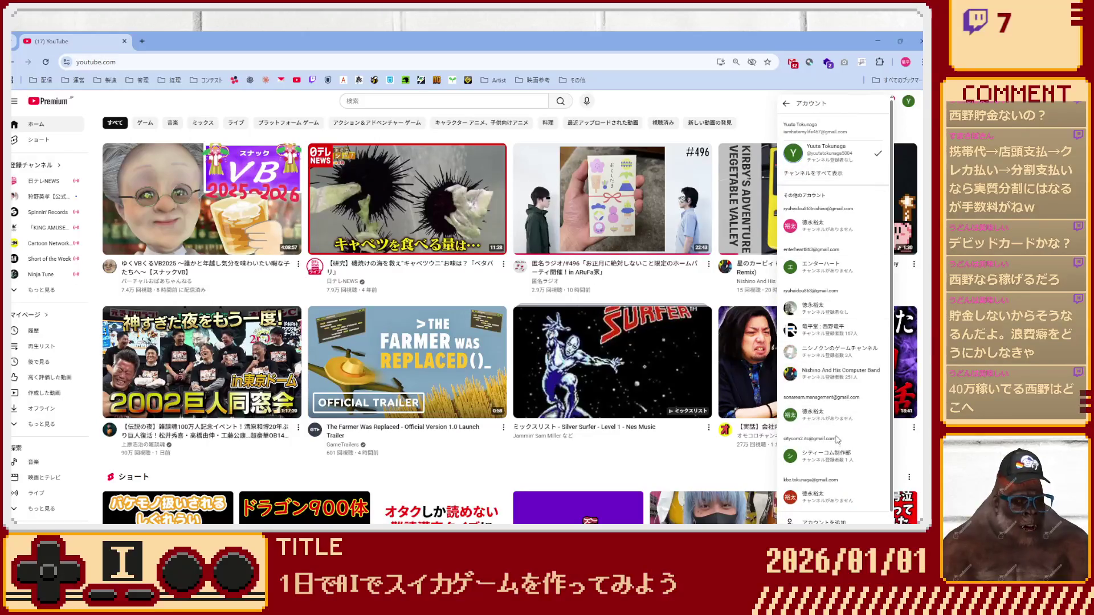
{"action": "left_click", "coordinate": [839, 371]}
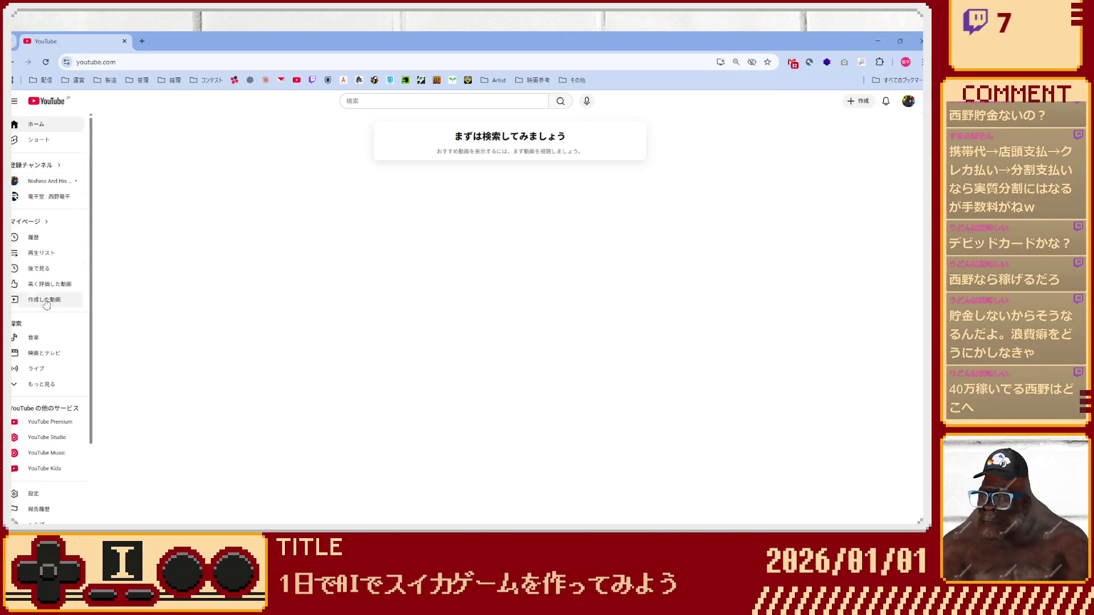
Open the channel's uploaded videos in Studio, close the extra tab, and watch the newest upload.
{"action": "left_click", "coordinate": [48, 299]}
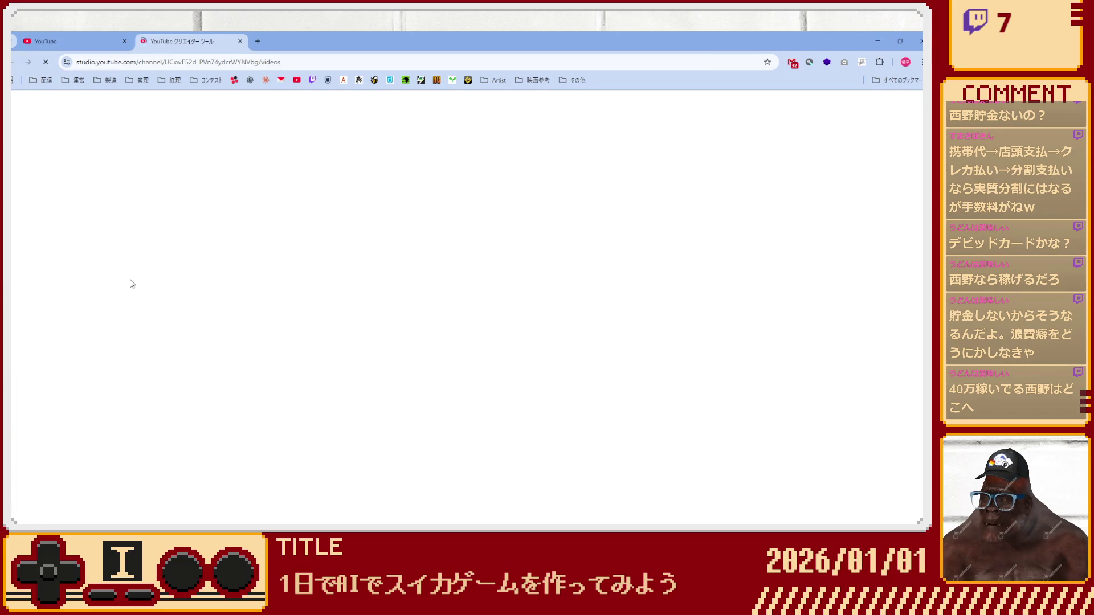
{"action": "middle_click", "coordinate": [116, 37]}
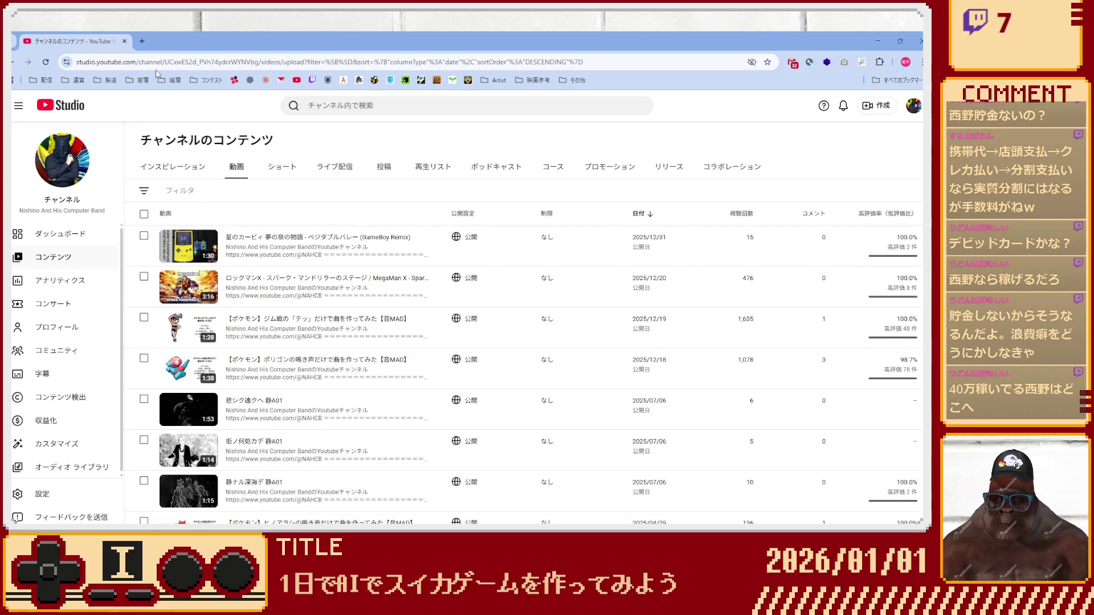
{"action": "mouse_move", "coordinate": [304, 260]}
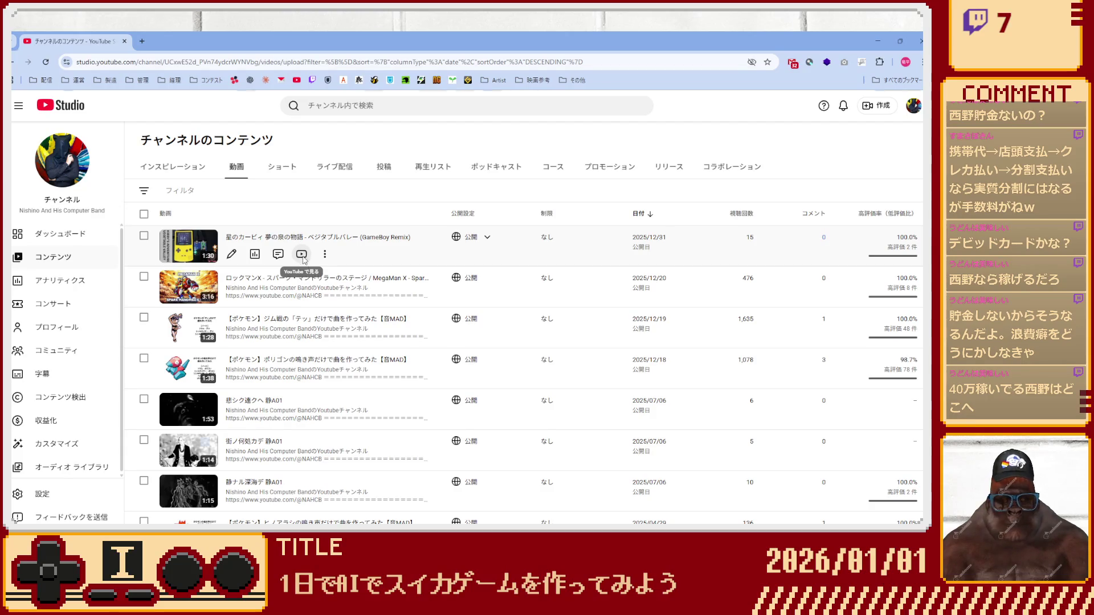
{"action": "left_click", "coordinate": [301, 254]}
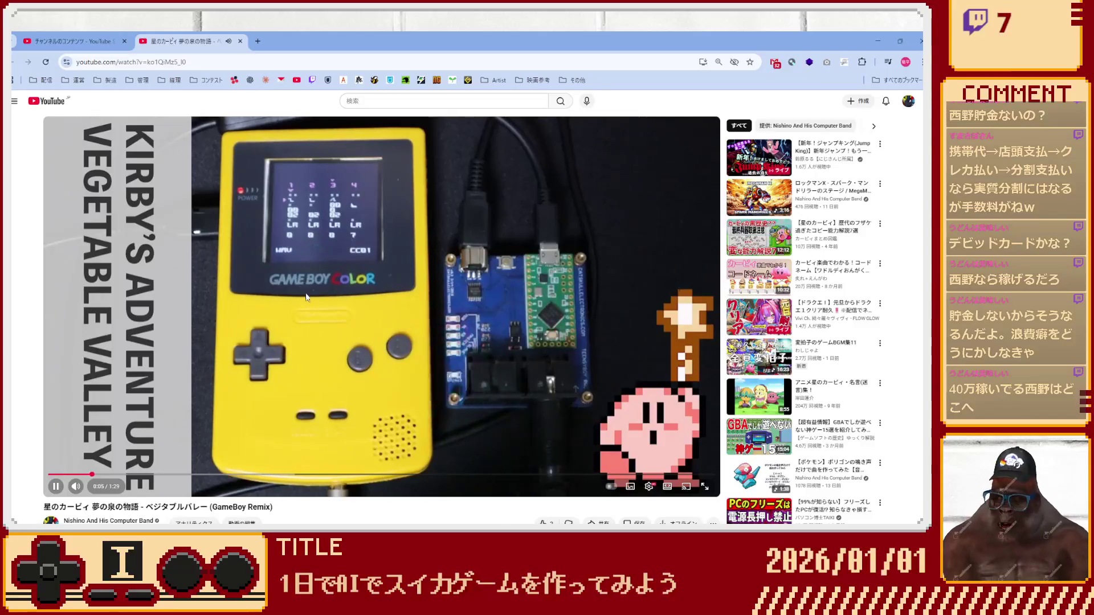
{"action": "scroll", "coordinate": [311, 303], "scroll_direction": "down", "scroll_amount": 3}
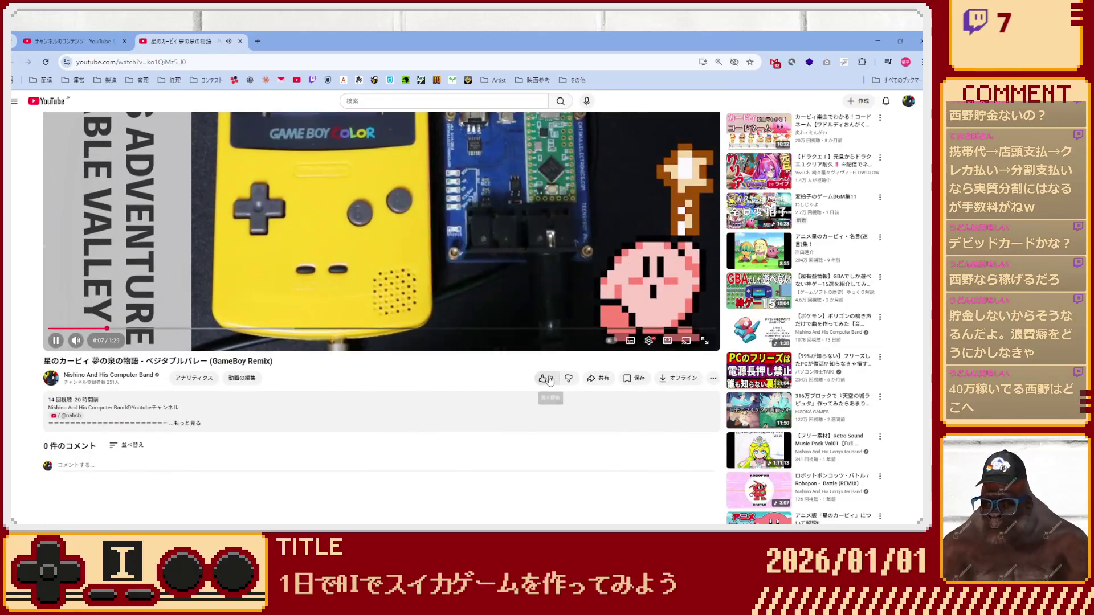
{"action": "scroll", "coordinate": [412, 401], "scroll_direction": "up", "scroll_amount": 3}
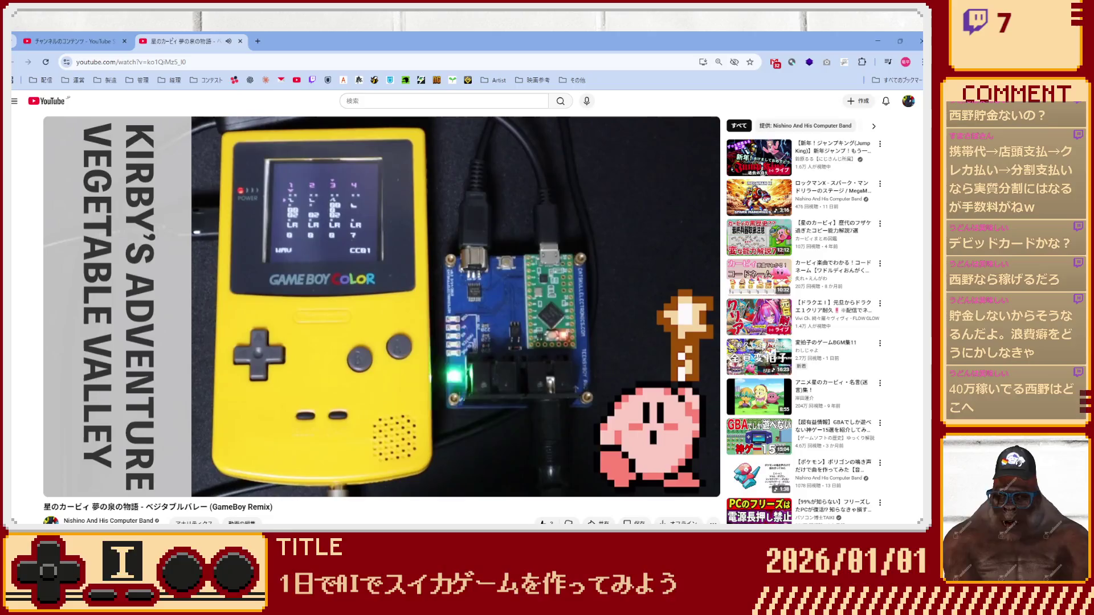
{"action": "mouse_move", "coordinate": [407, 385]}
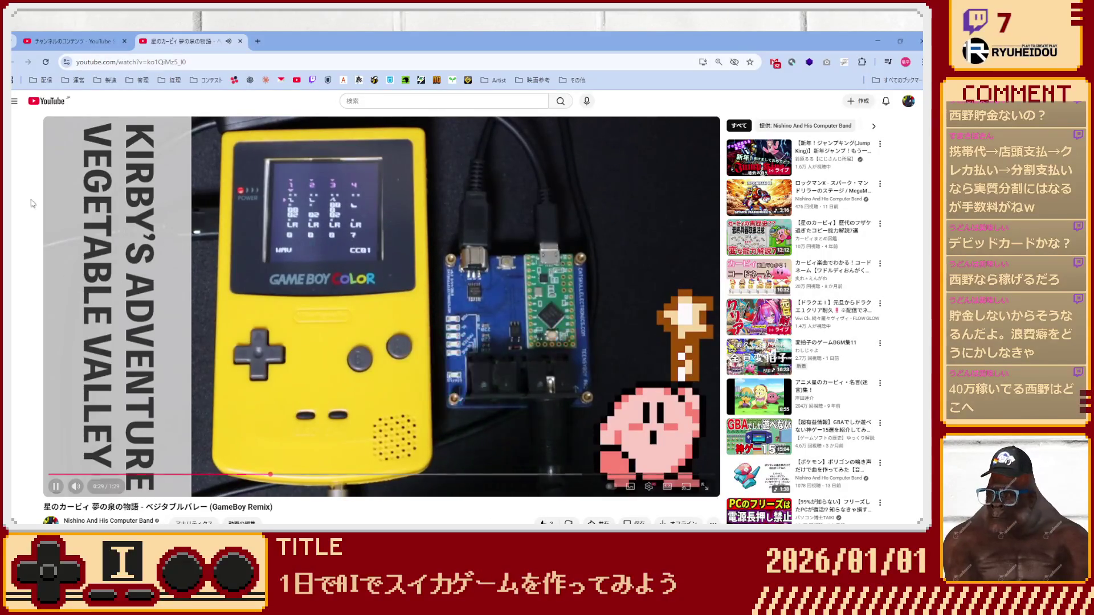
{"action": "middle_click", "coordinate": [178, 35]}
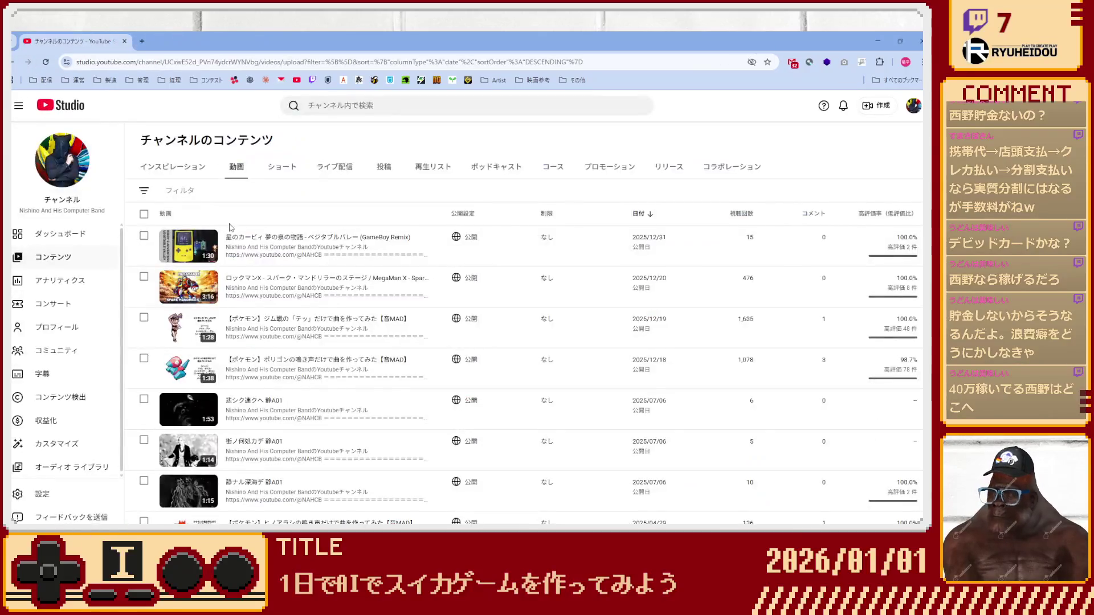
Search ニコニコ, go to nicovideo.jp My Page, and open the Niconico Garage dashboard.
{"action": "mouse_move", "coordinate": [250, 322]}
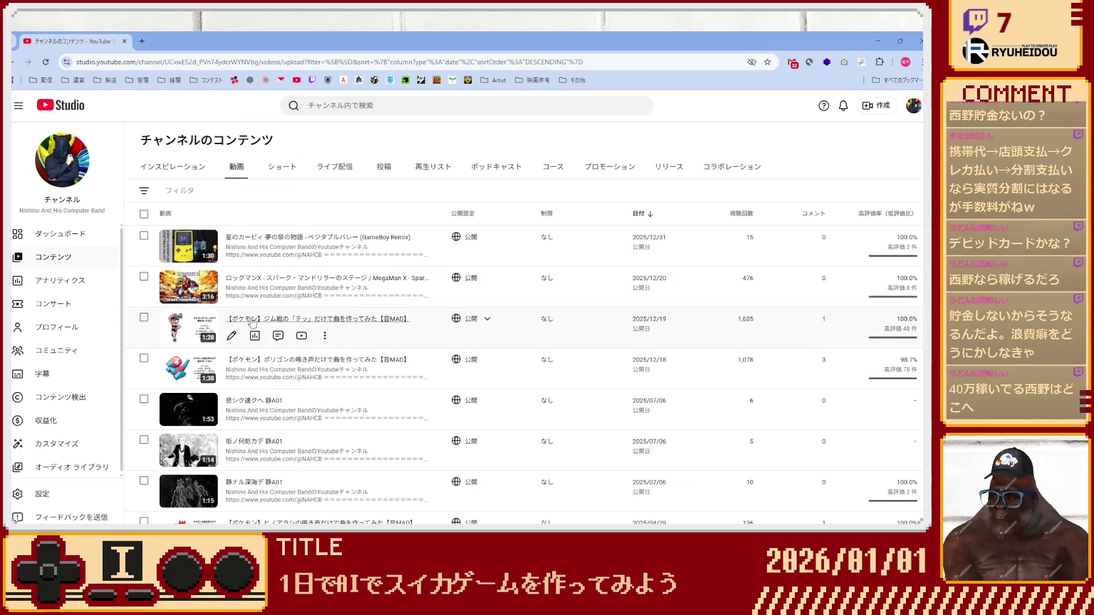
{"action": "left_click", "coordinate": [343, 63]}
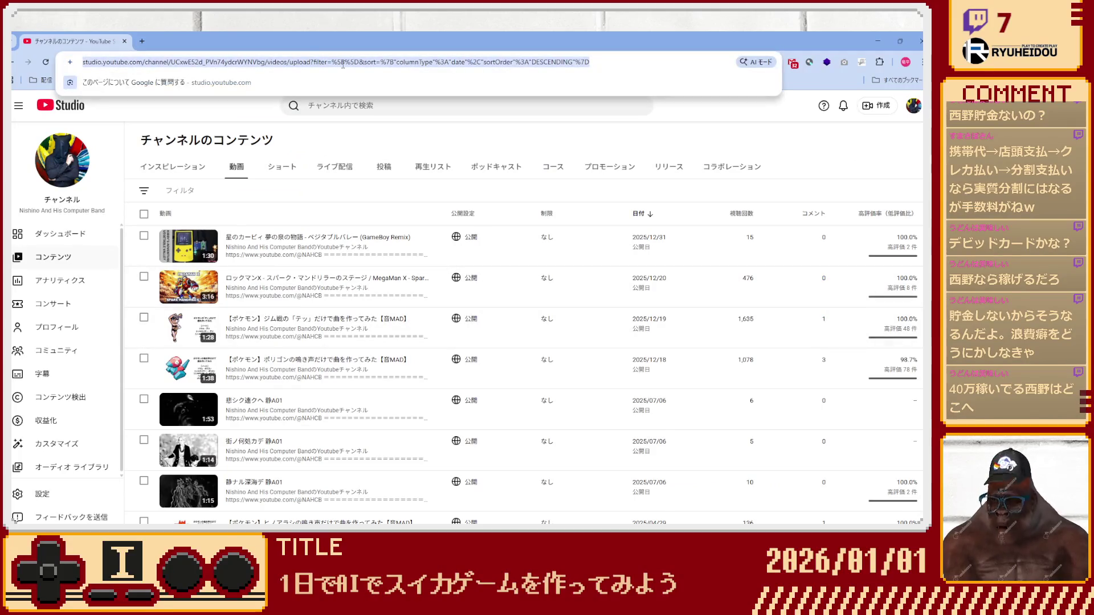
{"action": "type", "text": "ニコニコ"}
{"action": "key", "text": "Return"}
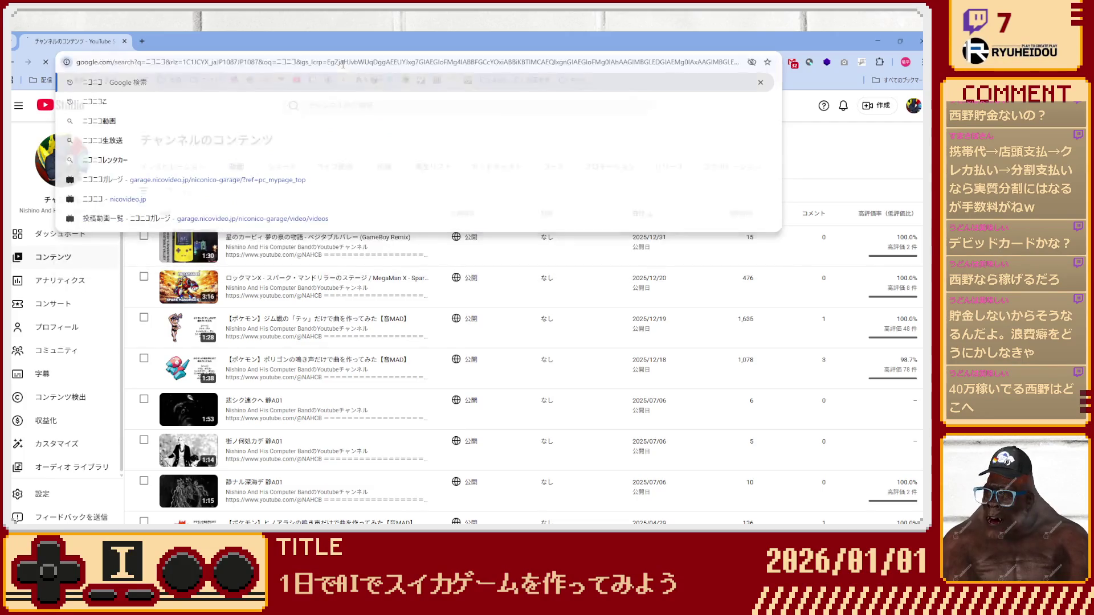
{"action": "left_click", "coordinate": [153, 199]}
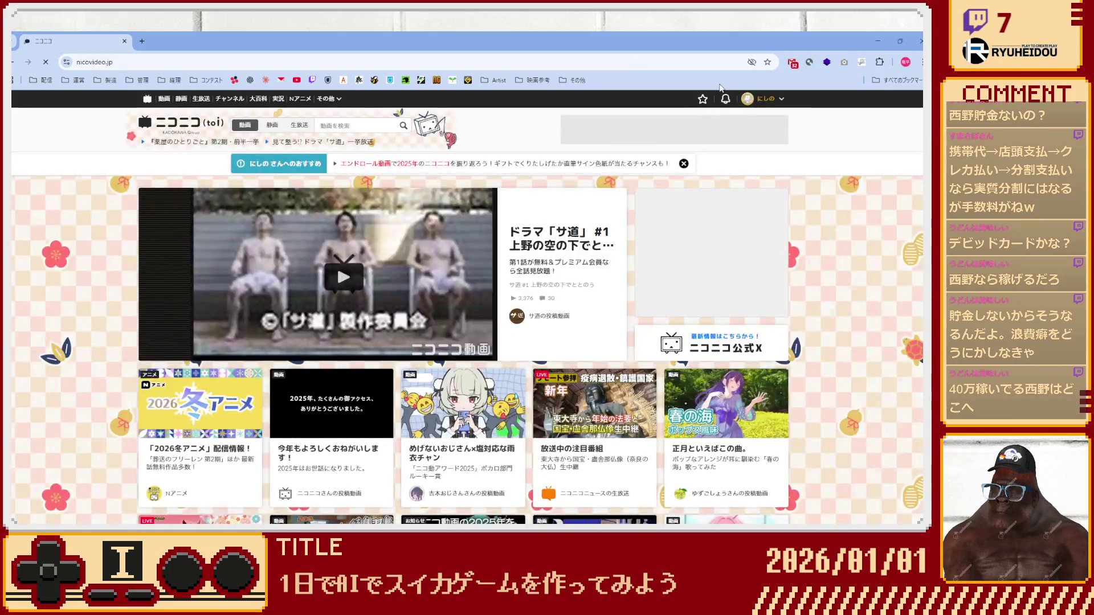
{"action": "left_click", "coordinate": [739, 129]}
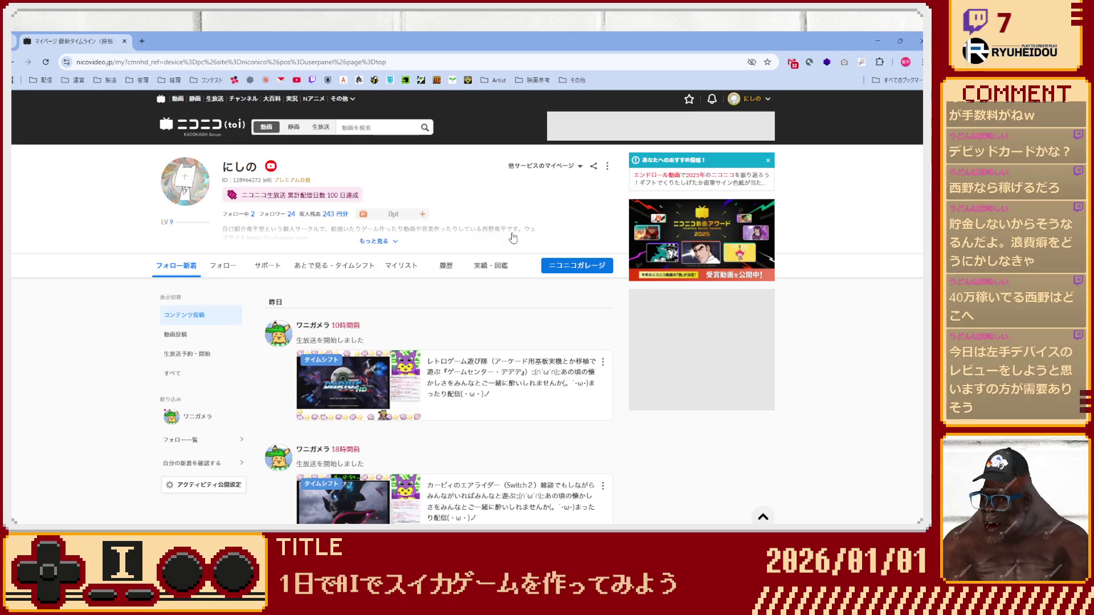
{"action": "left_click", "coordinate": [556, 265]}
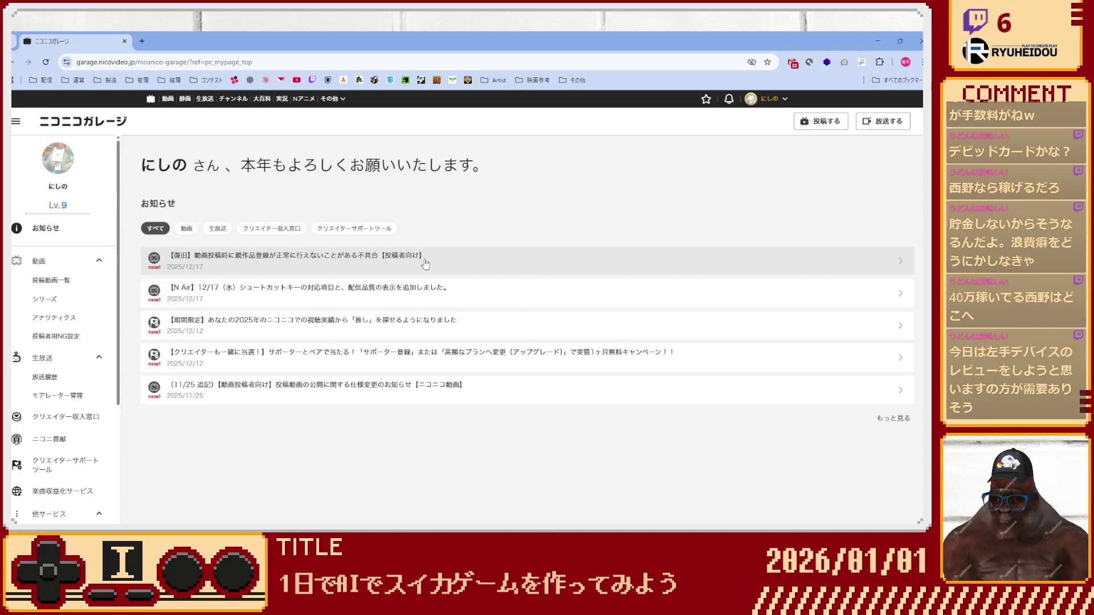
Open the 投稿動画一覧 uploaded-videos list from the Garage sidebar.
{"action": "left_click", "coordinate": [91, 280]}
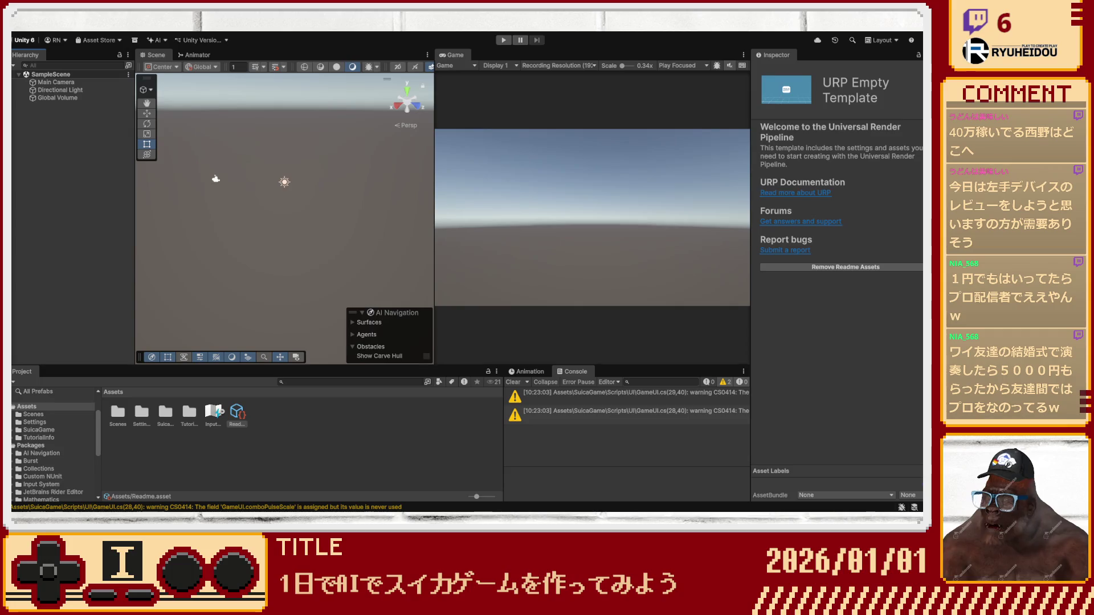
Browse Assets/SuicaGame/Scripts/Core and inspect the BallData, Constants, GameManager and Ball scripts.
{"action": "left_click", "coordinate": [129, 227]}
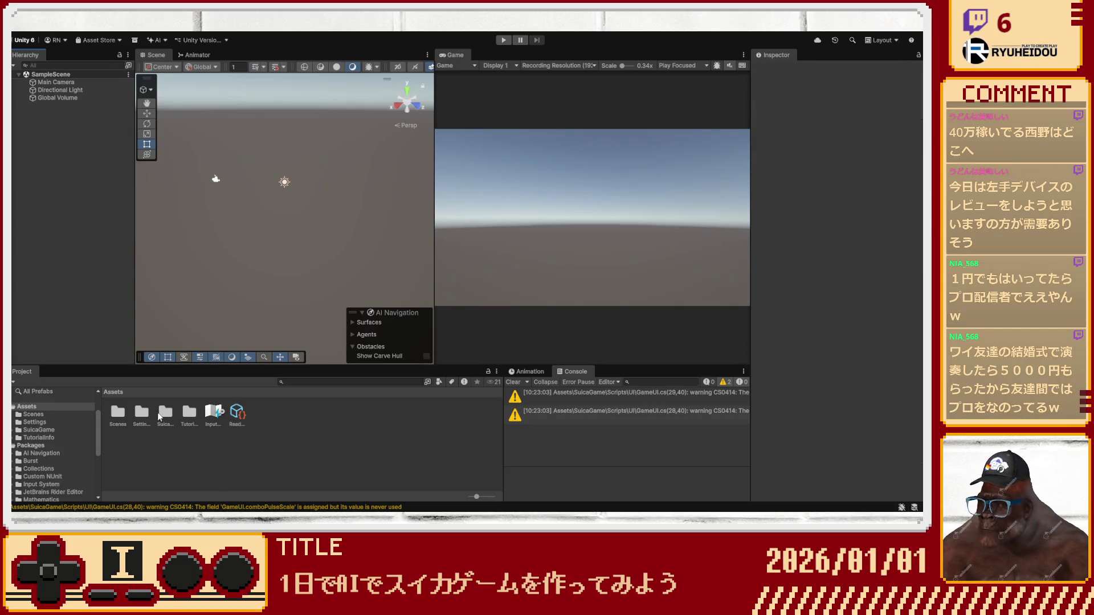
{"action": "double_click", "coordinate": [164, 413]}
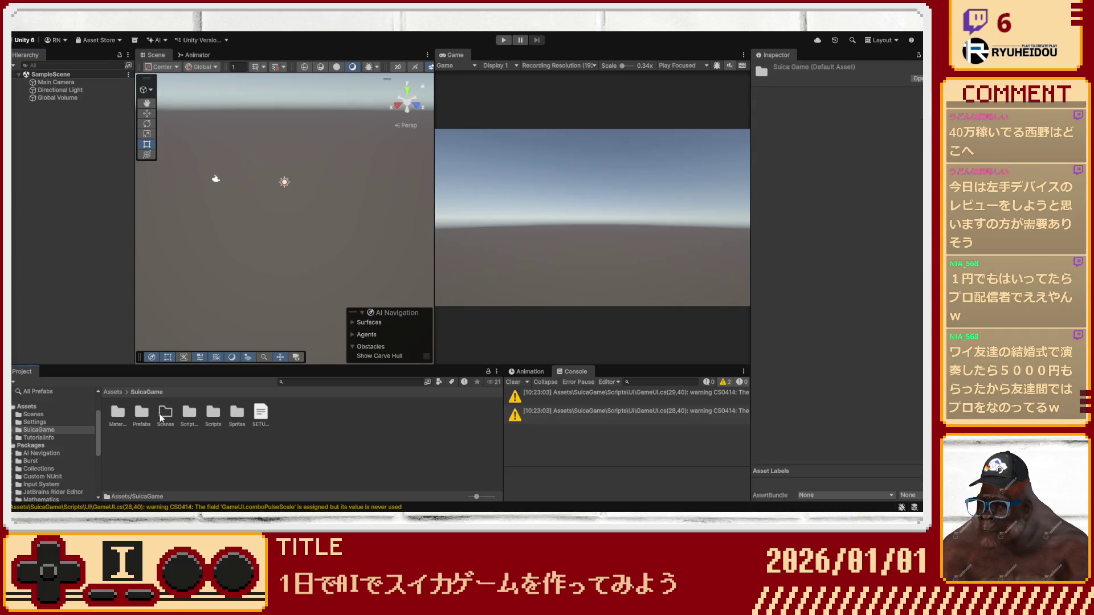
{"action": "left_click", "coordinate": [160, 418]}
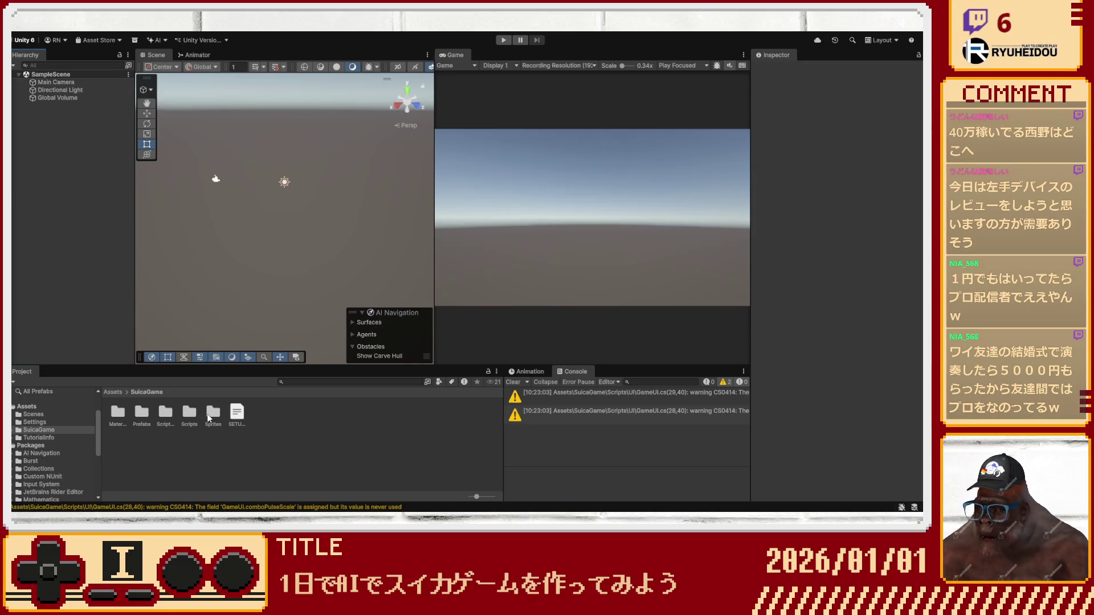
{"action": "double_click", "coordinate": [184, 416]}
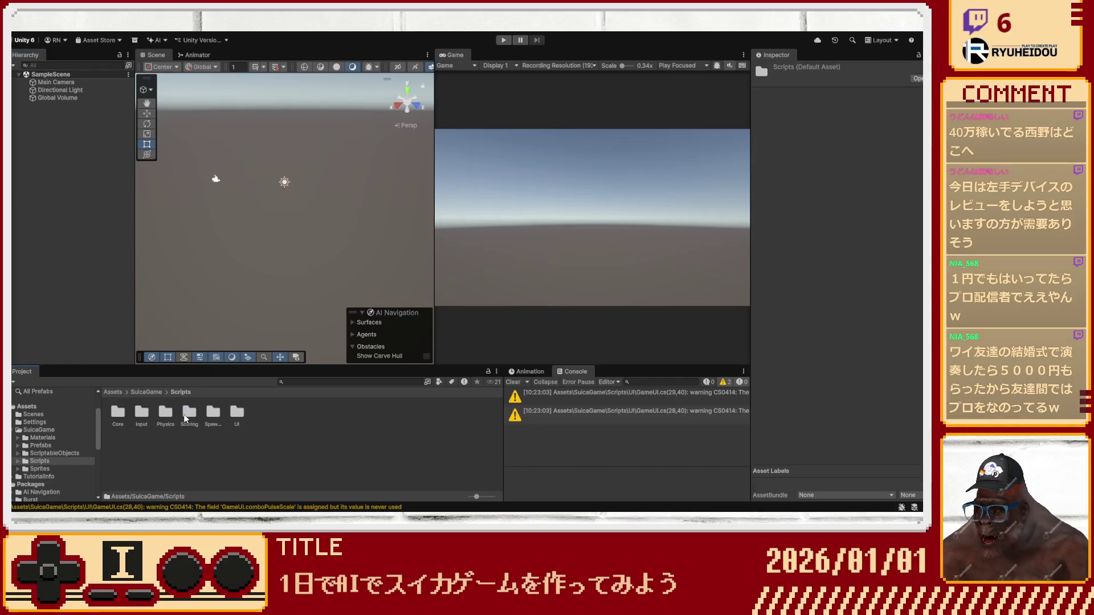
{"action": "double_click", "coordinate": [124, 415]}
{"action": "left_click", "coordinate": [141, 415]}
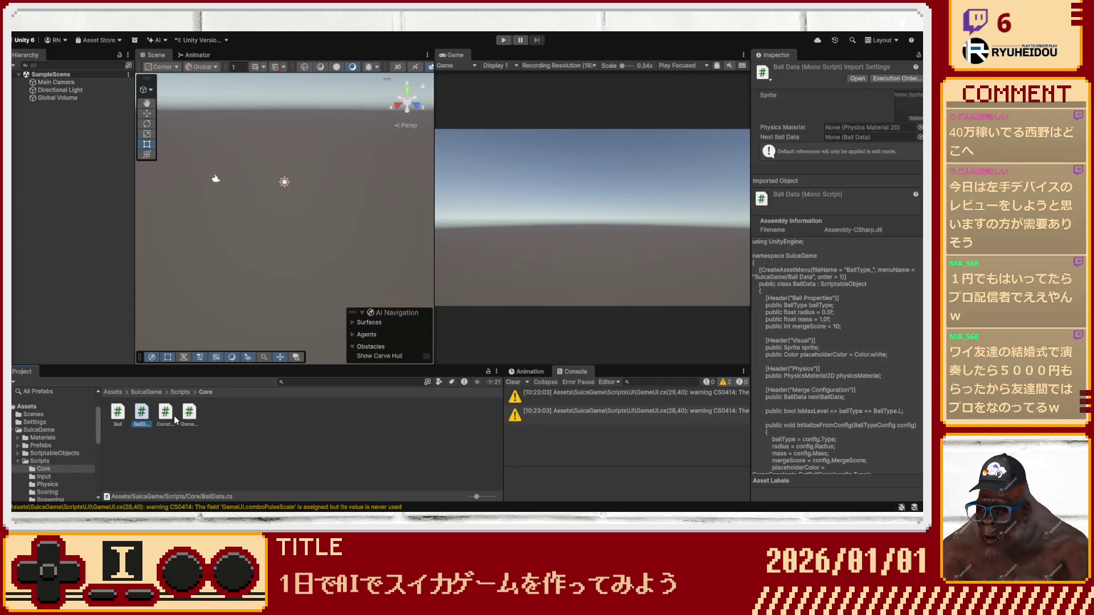
{"action": "left_click_drag", "start_coordinate": [472, 497], "coordinate": [456, 496]}
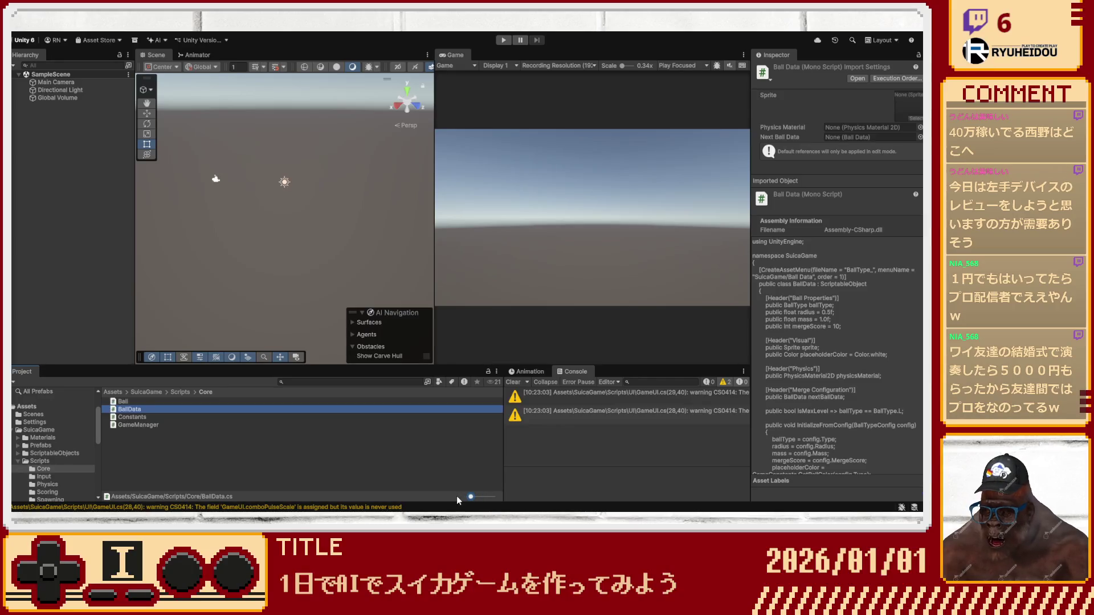
{"action": "left_click", "coordinate": [133, 417]}
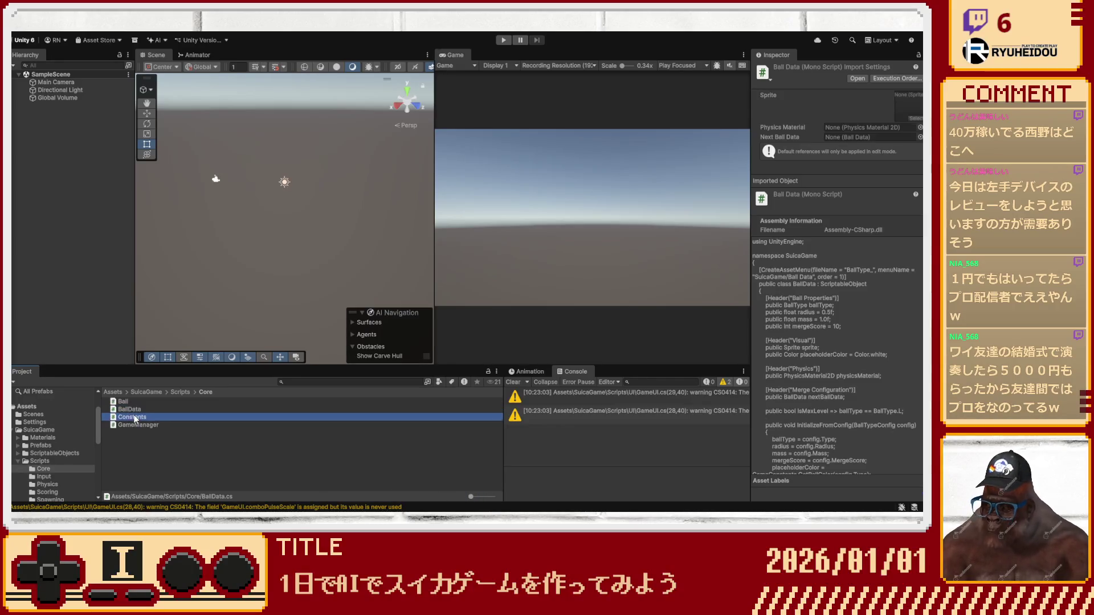
{"action": "left_click", "coordinate": [132, 424]}
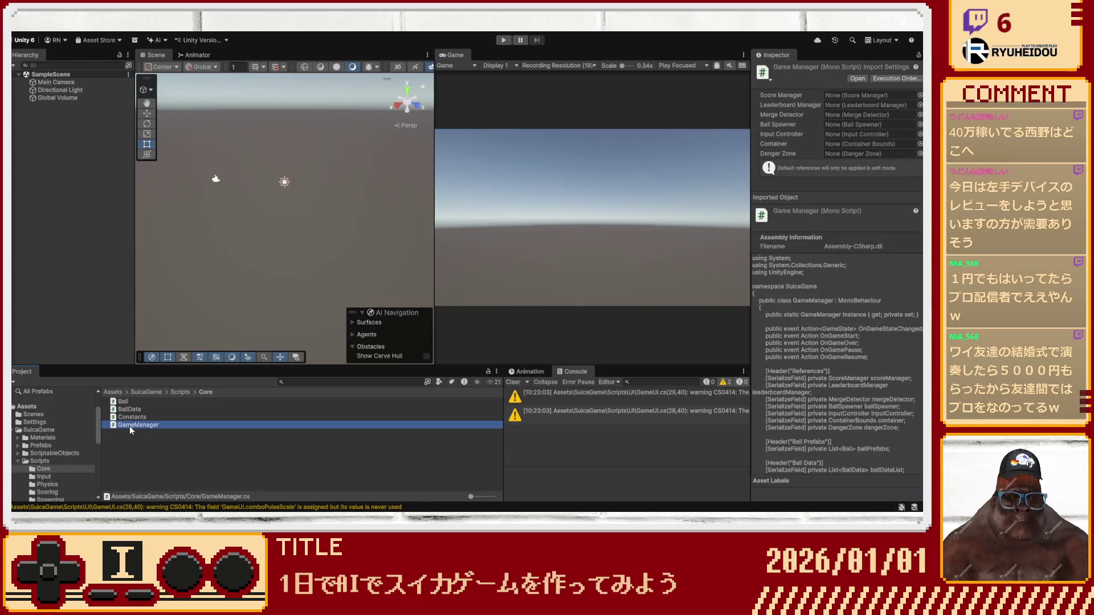
{"action": "left_click", "coordinate": [132, 419]}
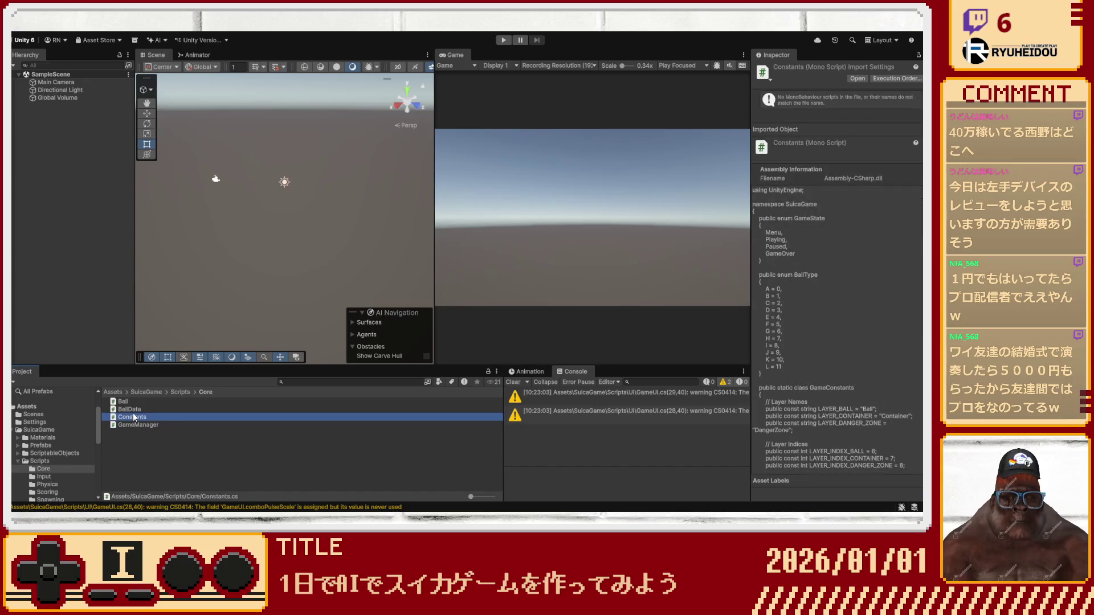
{"action": "left_click", "coordinate": [133, 410]}
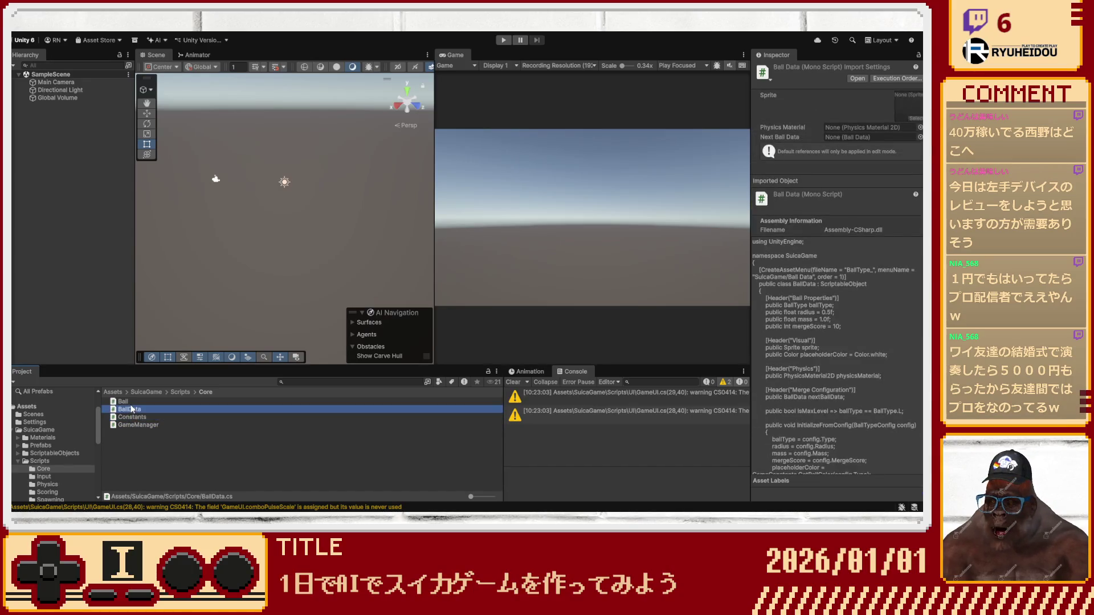
{"action": "left_click", "coordinate": [132, 403]}
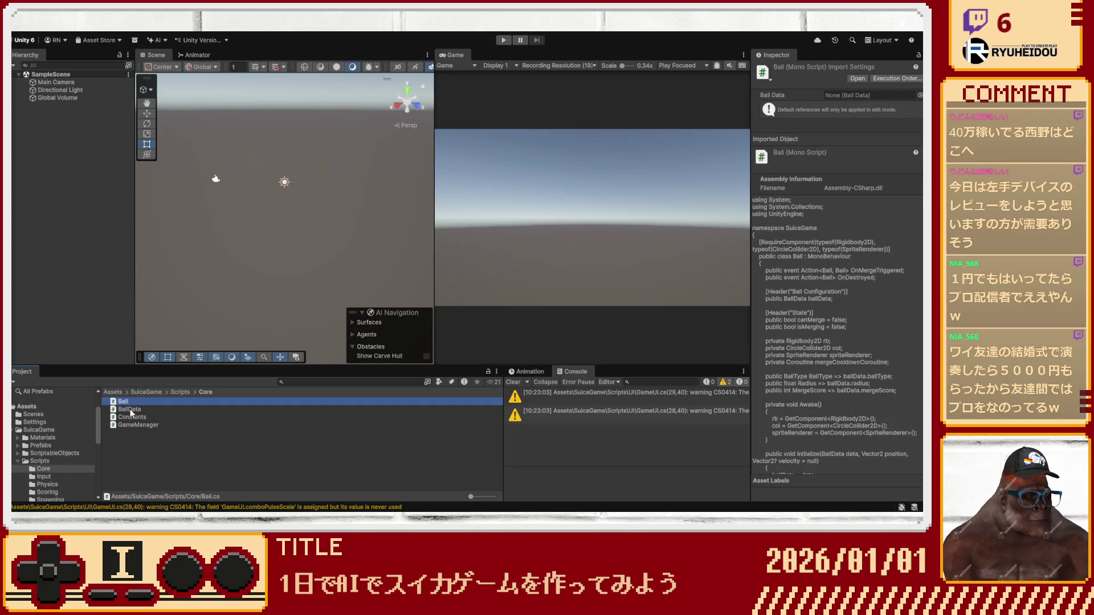
{"action": "left_click", "coordinate": [136, 424]}
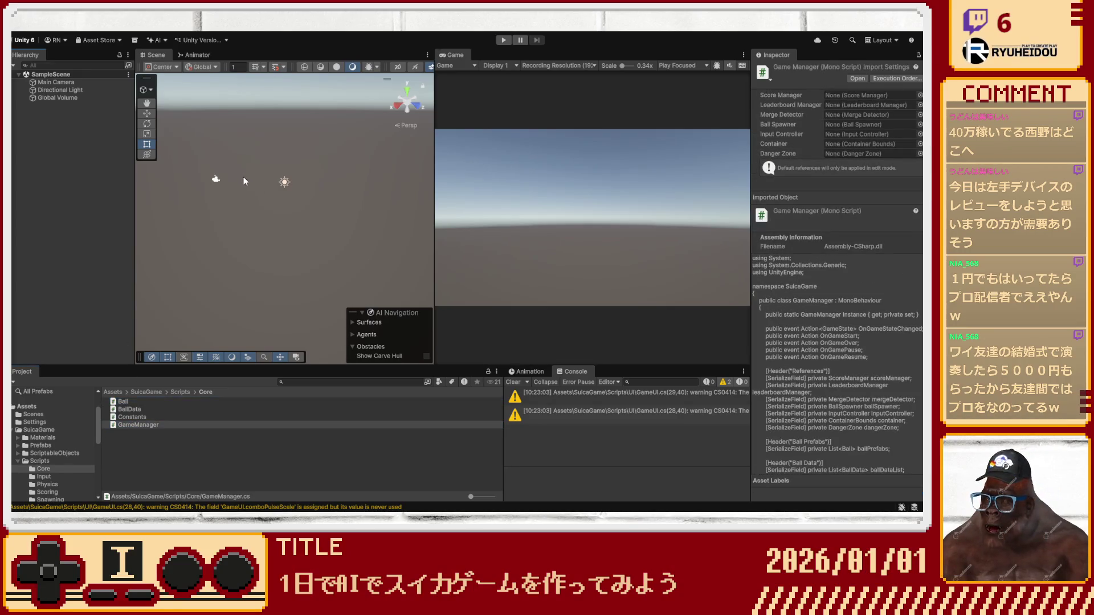
Create an empty GameObject named GameManager and attach the GameManager script to it.
{"action": "key", "text": "ctrl+shift+n"}
{"action": "type", "text": "eManager"}
{"action": "key", "text": "Return"}
{"action": "mouse_move", "coordinate": [139, 425]}
{"action": "left_mouse_down"}
{"action": "mouse_move", "coordinate": [532, 259]}
{"action": "mouse_move", "coordinate": [780, 210]}
{"action": "left_mouse_up"}
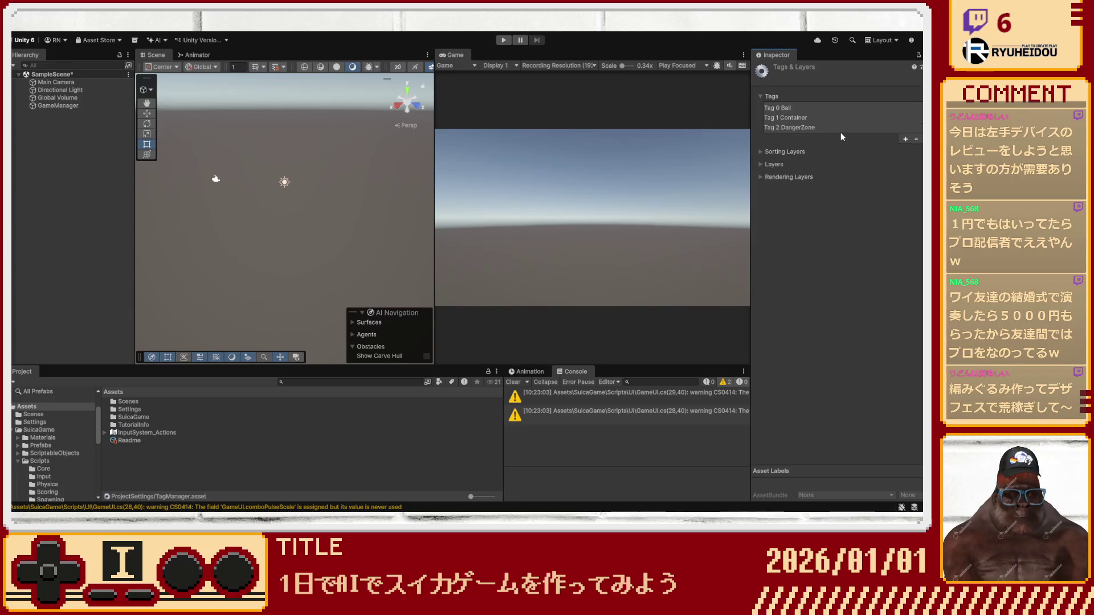
Name user layers 6, 7 and 8 Ball, Container and DangerZone in Tags and Layers.
{"action": "left_click", "coordinate": [44, 106]}
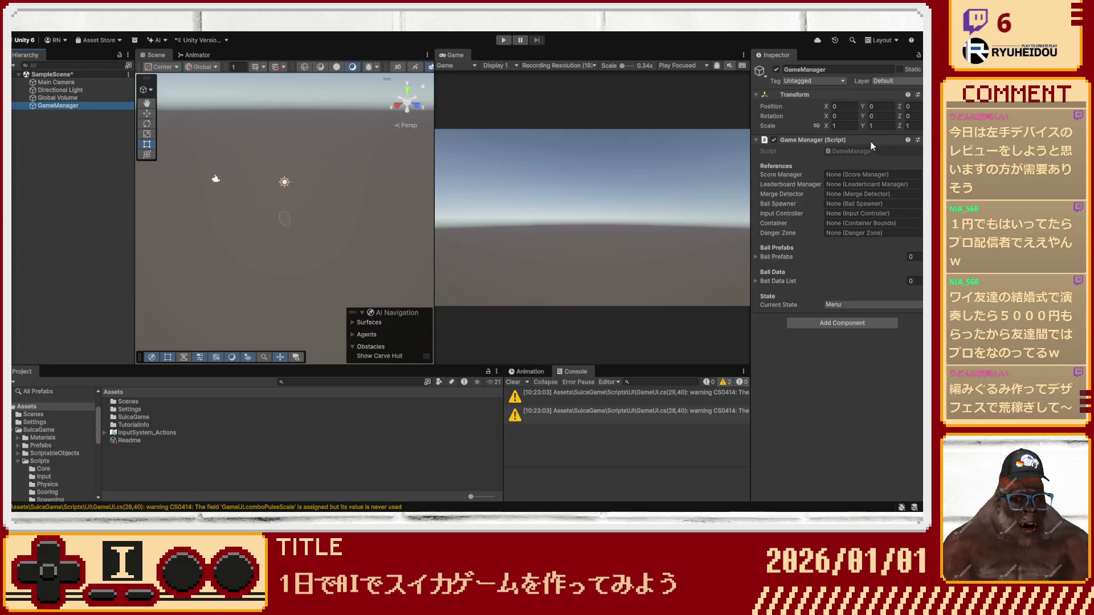
{"action": "left_click", "coordinate": [896, 81]}
{"action": "left_click", "coordinate": [889, 145]}
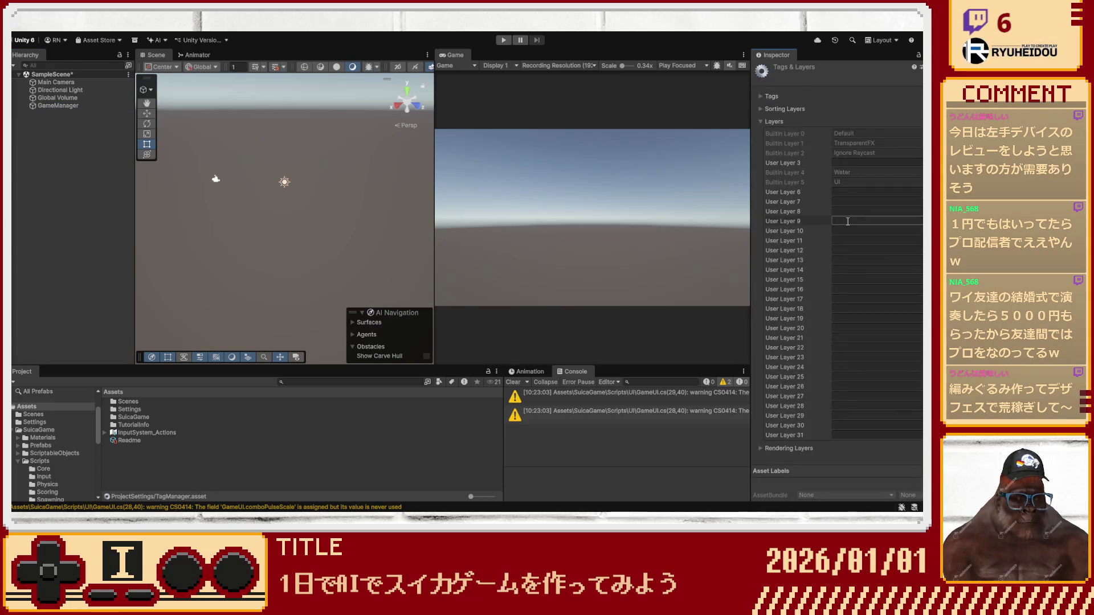
{"action": "left_click", "coordinate": [847, 192]}
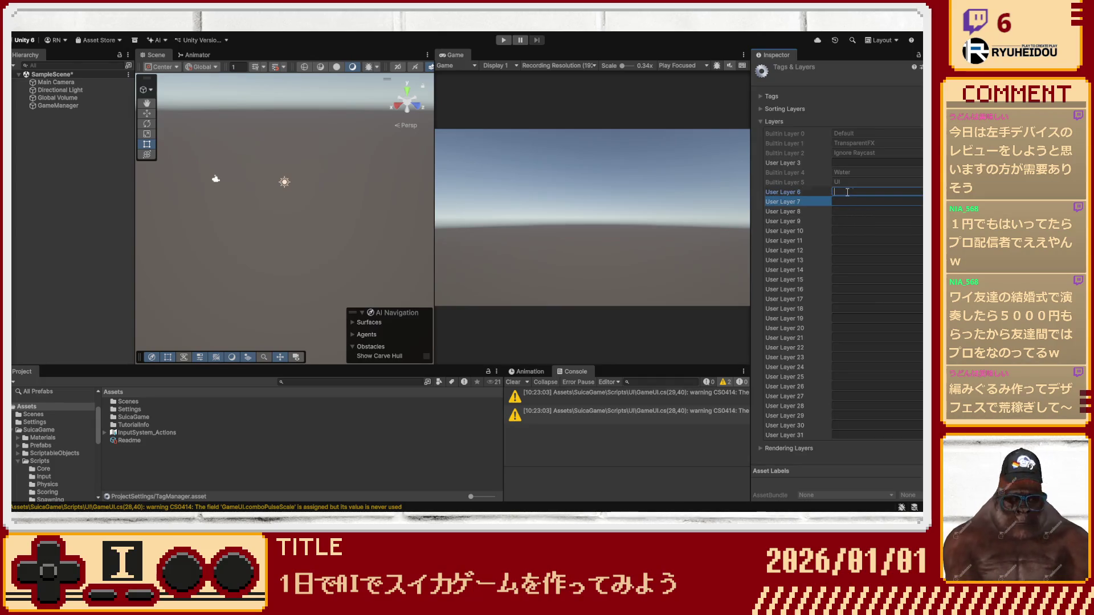
{"action": "type", "text": "Ball"}
{"action": "key", "text": "Tab"}
{"action": "type", "text": "ont"}
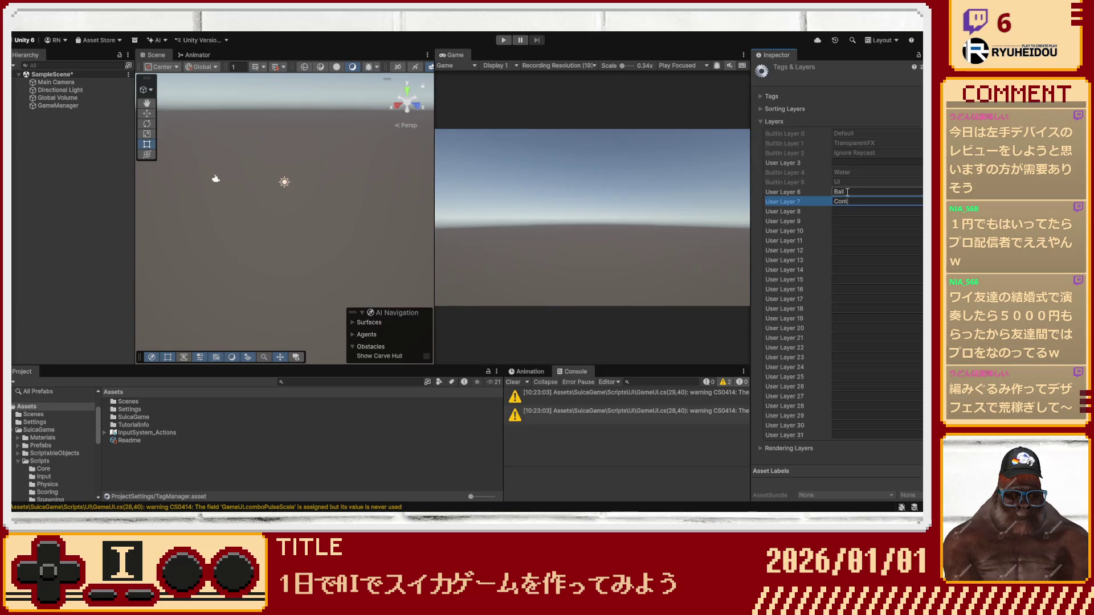
{"action": "type", "text": "ainer"}
{"action": "key", "text": "Tab"}
{"action": "type", "text": "ge"}
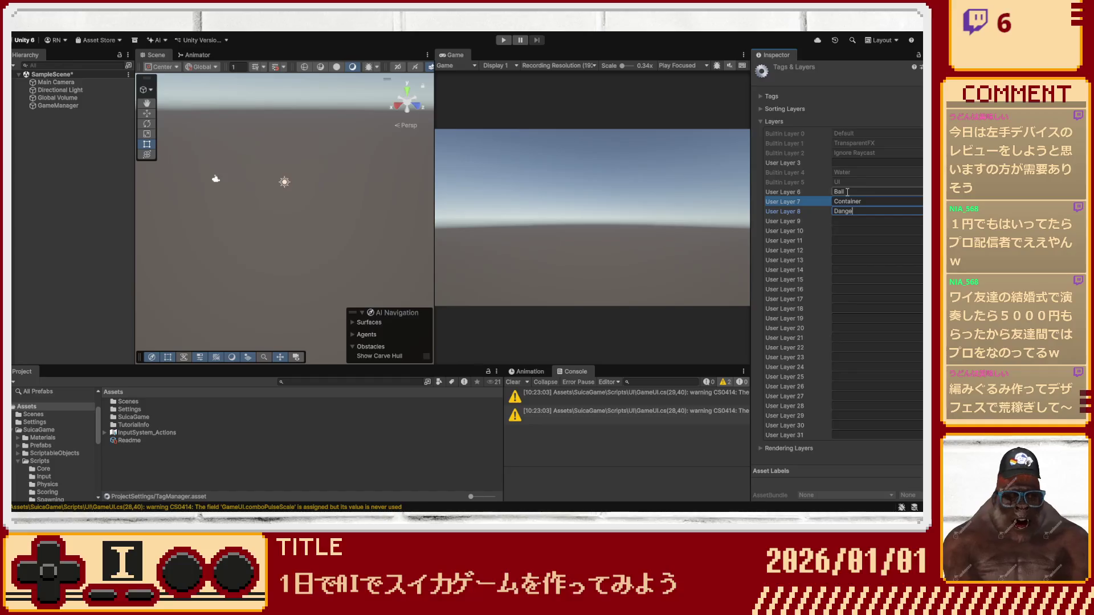
{"action": "type", "text": "eone"}
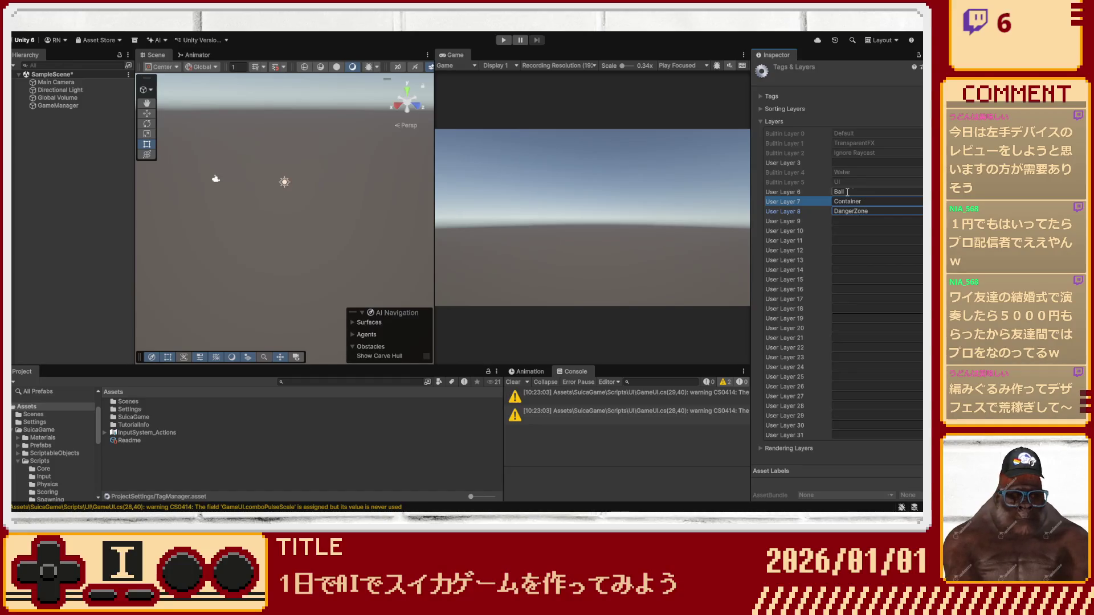
{"action": "left_click", "coordinate": [636, 456]}
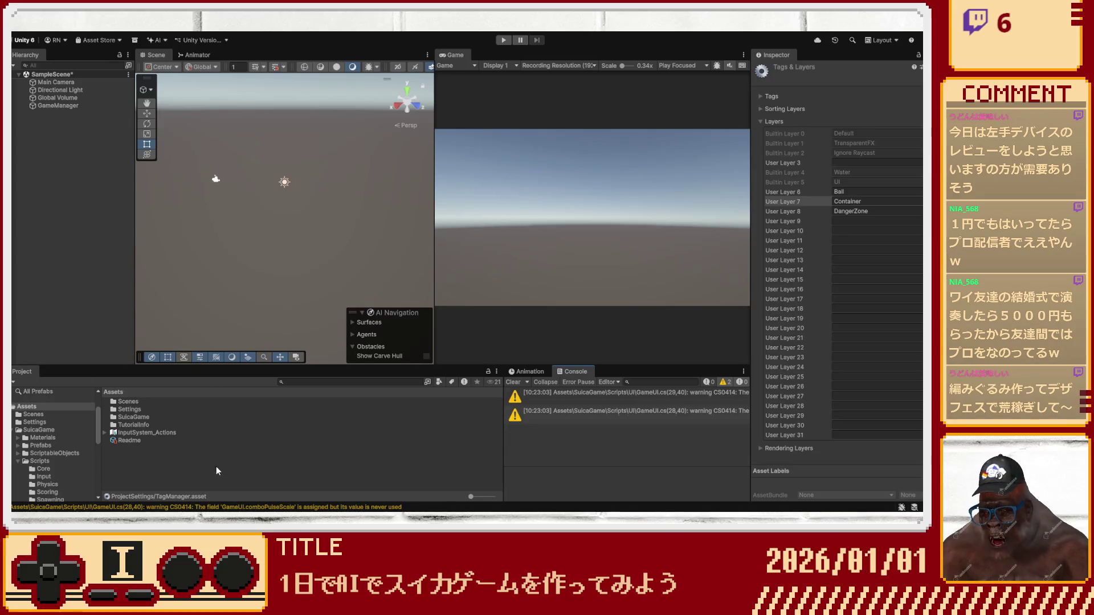
{"action": "double_click", "coordinate": [124, 416]}
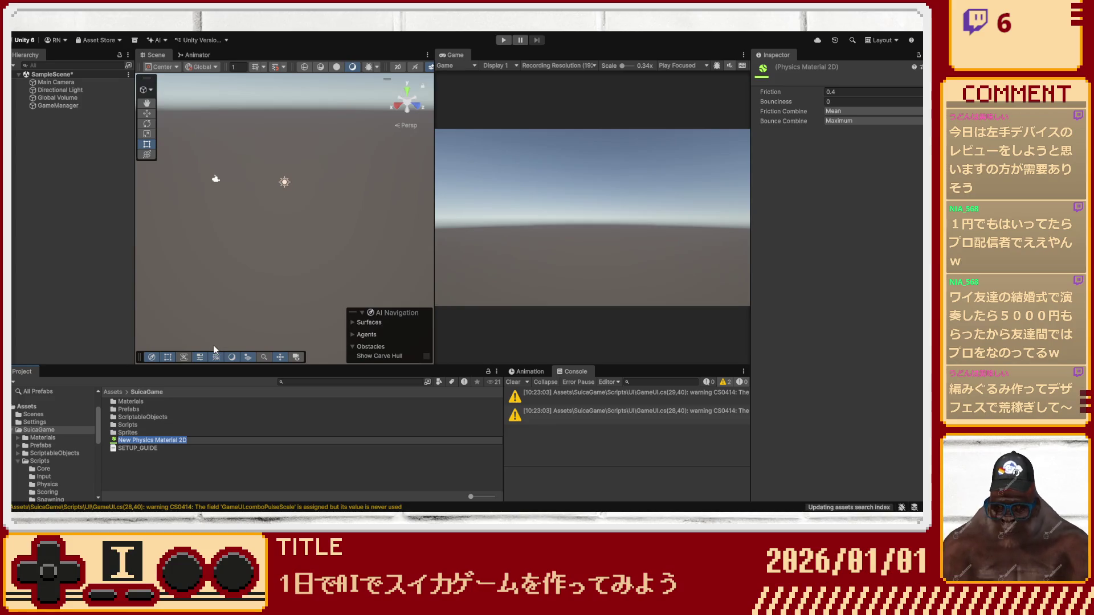
Rename the new Physics Material 2D to BallPhysicsMaterial and switch the scene to Right view.
{"action": "type", "text": "P"}
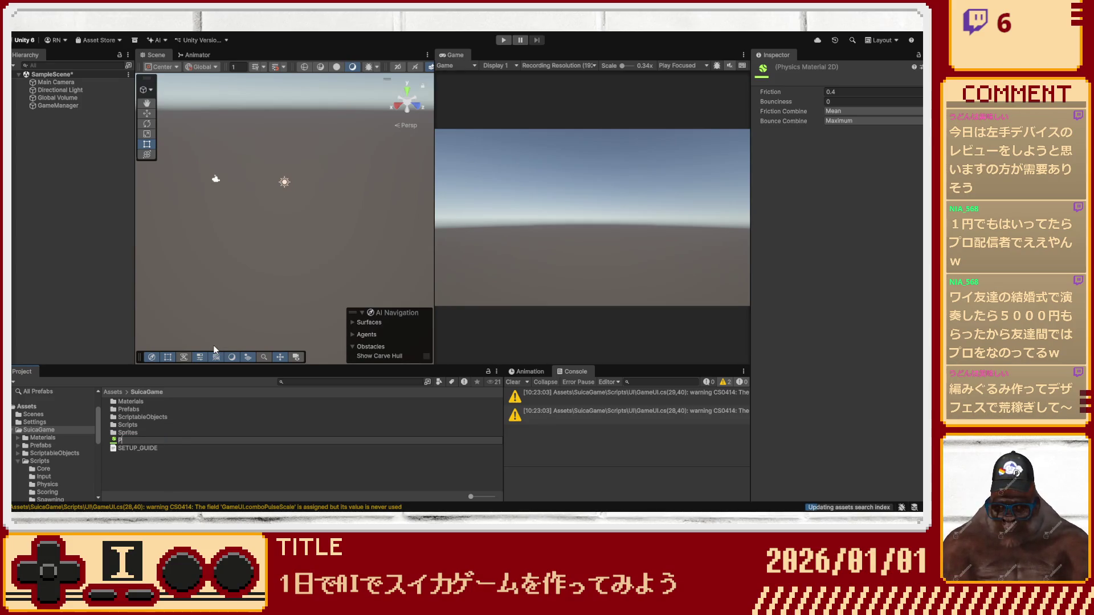
{"action": "type", "text": "hysics"}
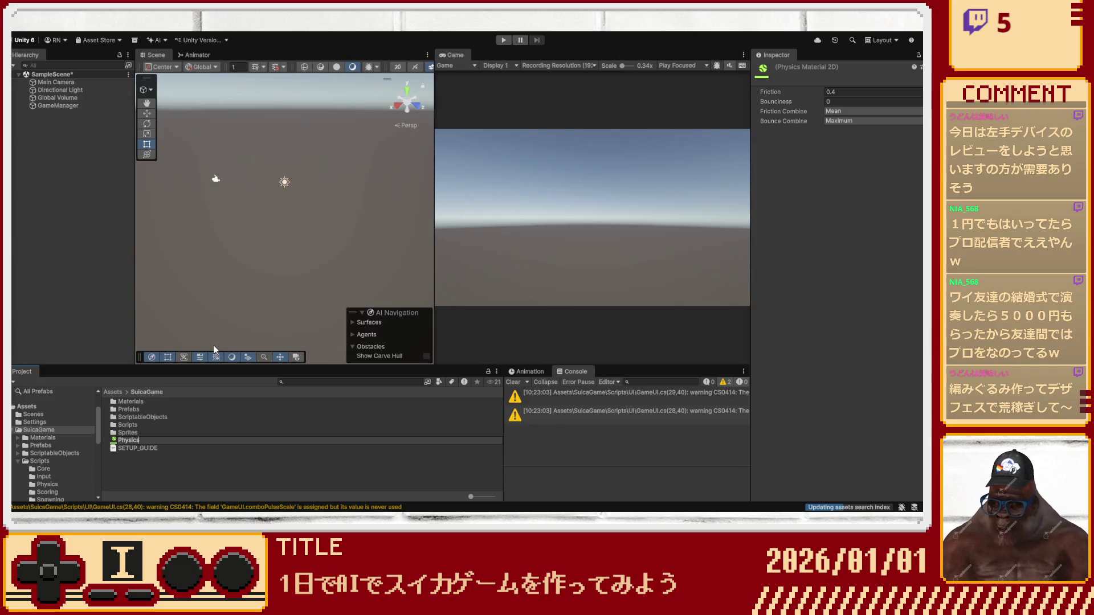
{"action": "type", "text": "Material"}
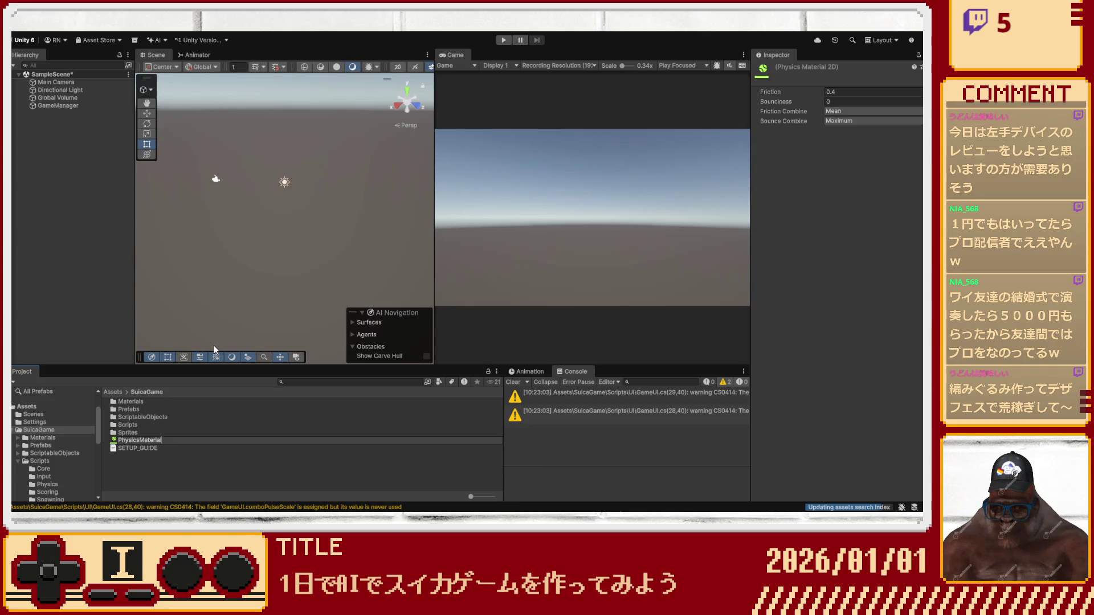
{"action": "key", "text": "Return"}
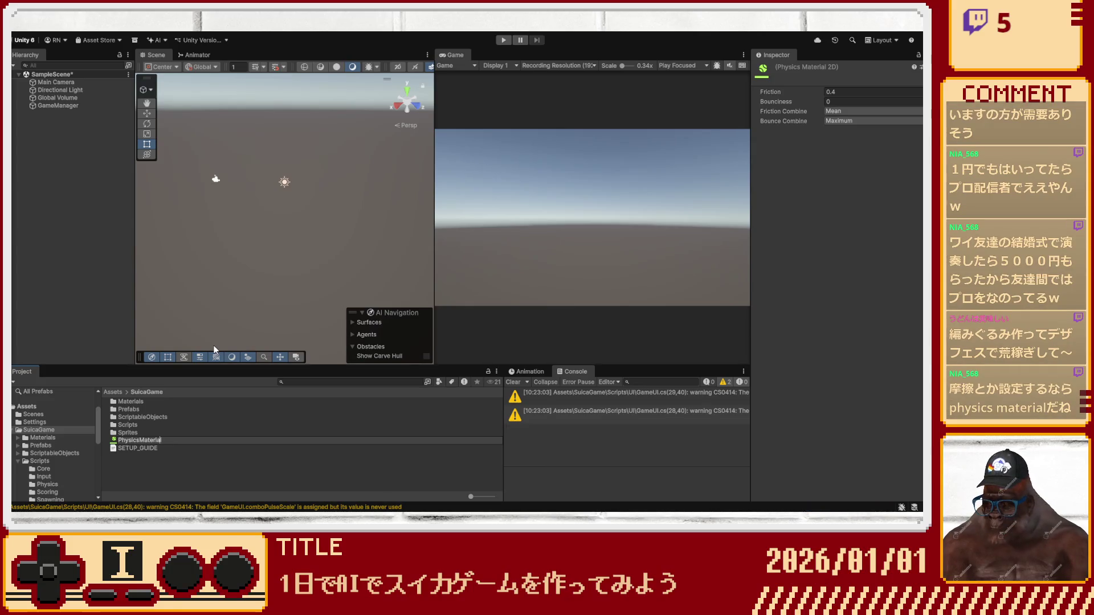
{"action": "key", "text": "Home"}
{"action": "type", "text": "Ball"}
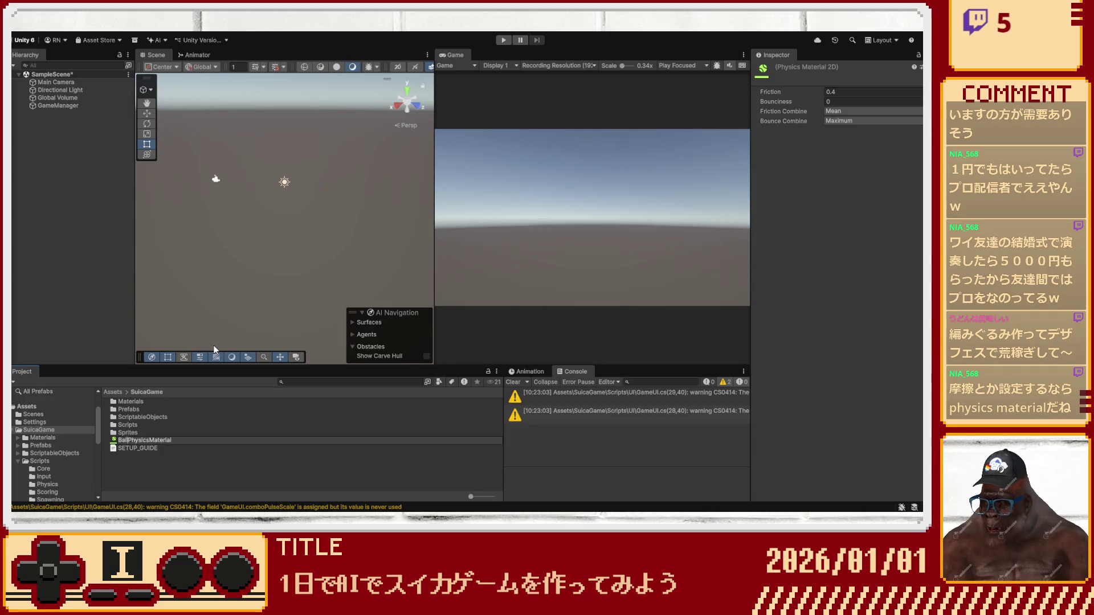
{"action": "key", "text": "Return"}
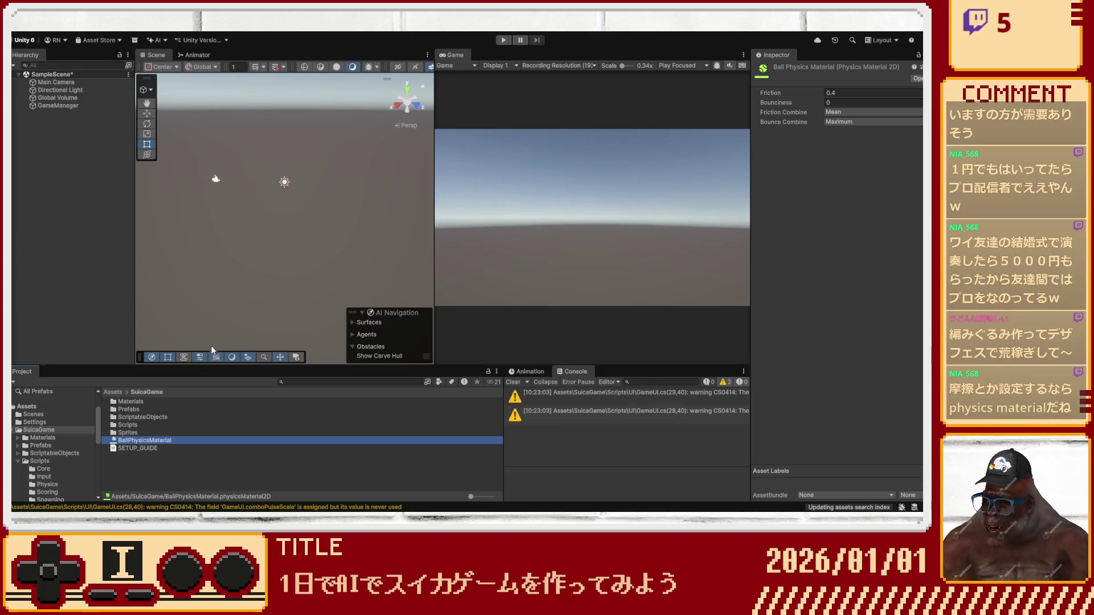
{"action": "left_click", "coordinate": [399, 105]}
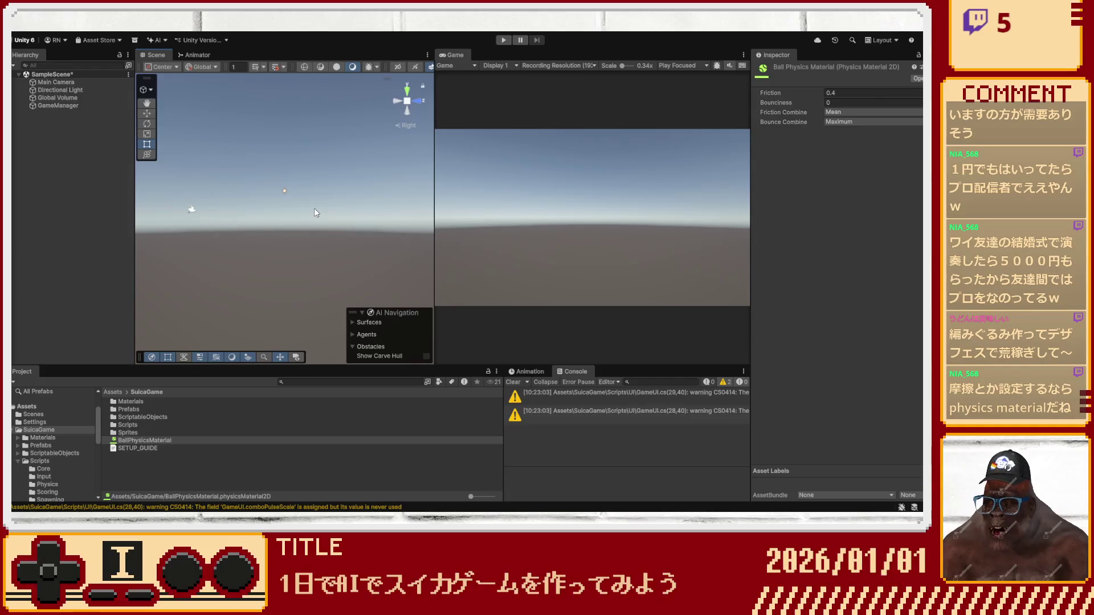
Check the Main Camera background, then give BallPhysicsMaterial friction 0.2 and bounciness 0.3.
{"action": "left_click", "coordinate": [97, 82]}
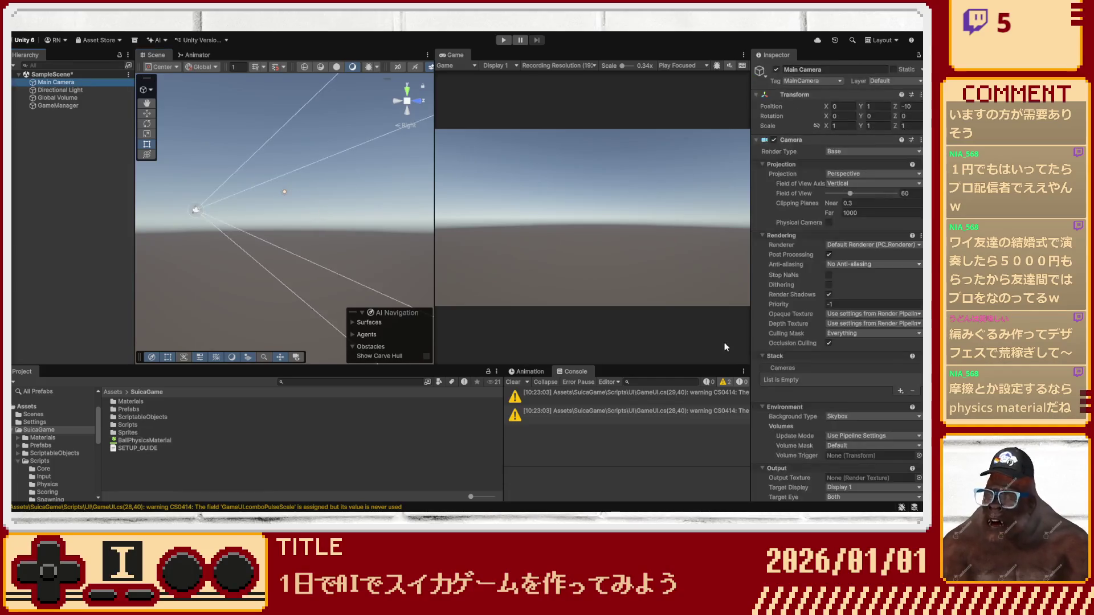
{"action": "scroll", "coordinate": [784, 382], "scroll_direction": "down", "scroll_amount": 5}
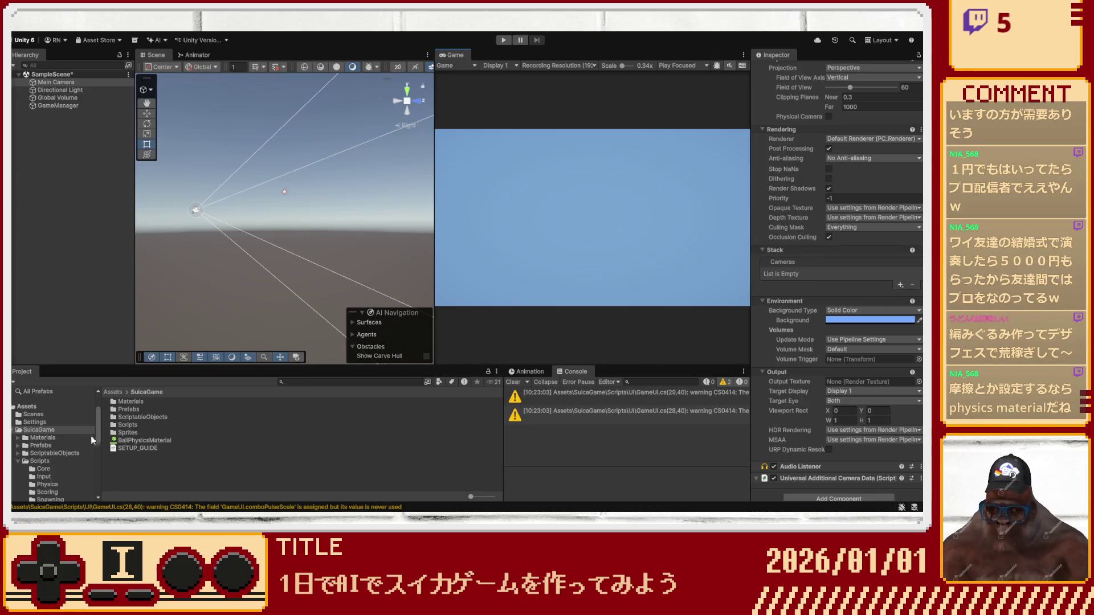
{"action": "left_click", "coordinate": [142, 441]}
{"action": "left_click", "coordinate": [868, 92]}
{"action": "type", "text": "0.2"}
{"action": "key", "text": "Tab"}
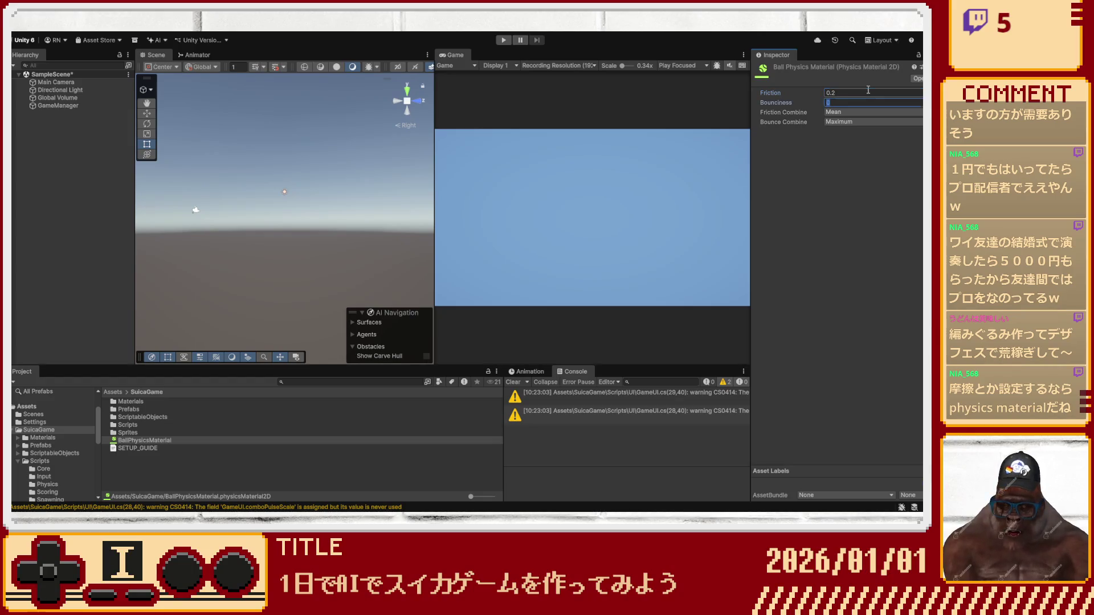
{"action": "type", "text": ".3"}
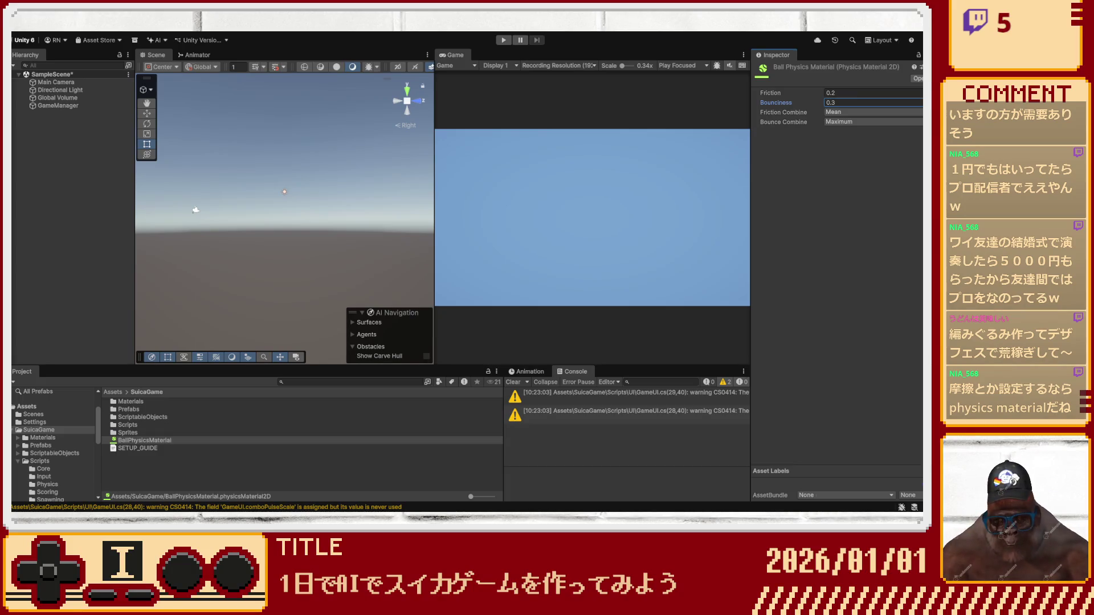
{"action": "left_click", "coordinate": [417, 433]}
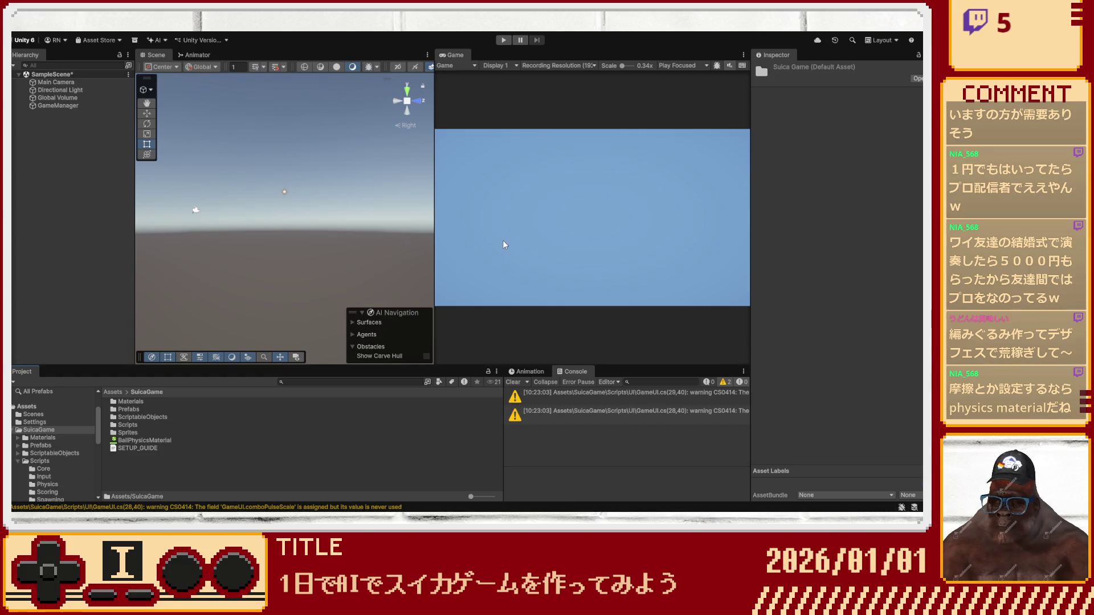
Name the new material WallPhysicsMaterial and set its friction 0.1 and bounciness 0.4.
{"action": "type", "text": "Wa"}
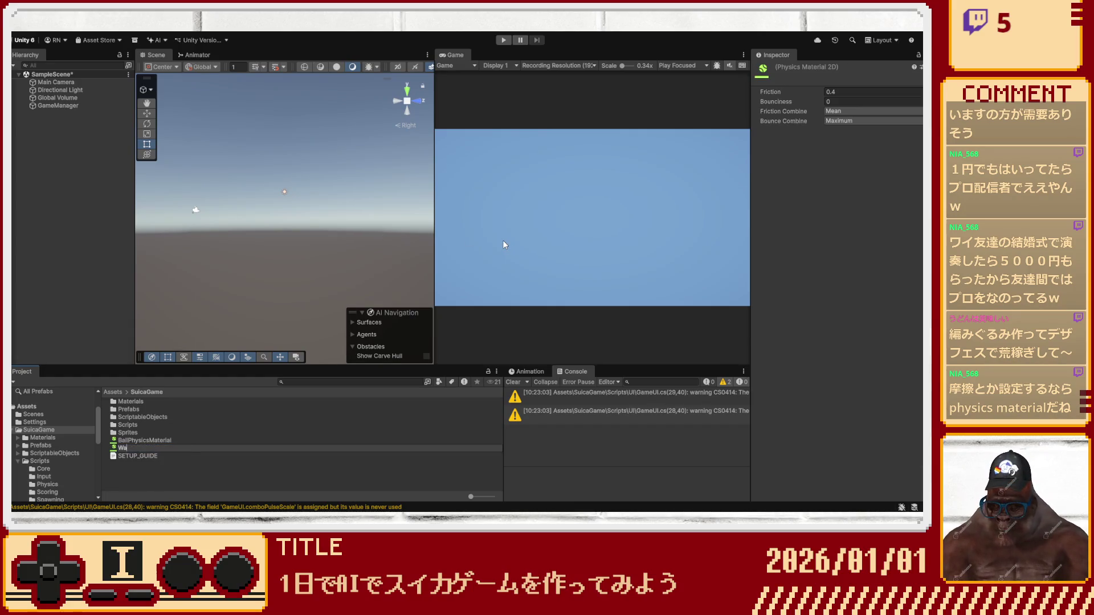
{"action": "type", "text": "llPhys"}
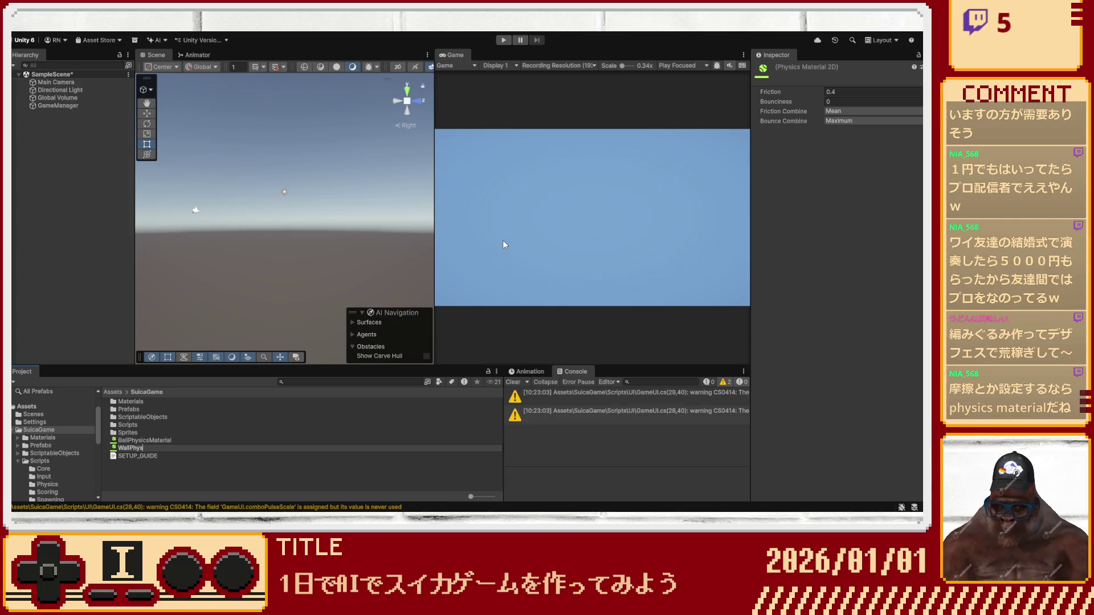
{"action": "type", "text": "icsMaterial"}
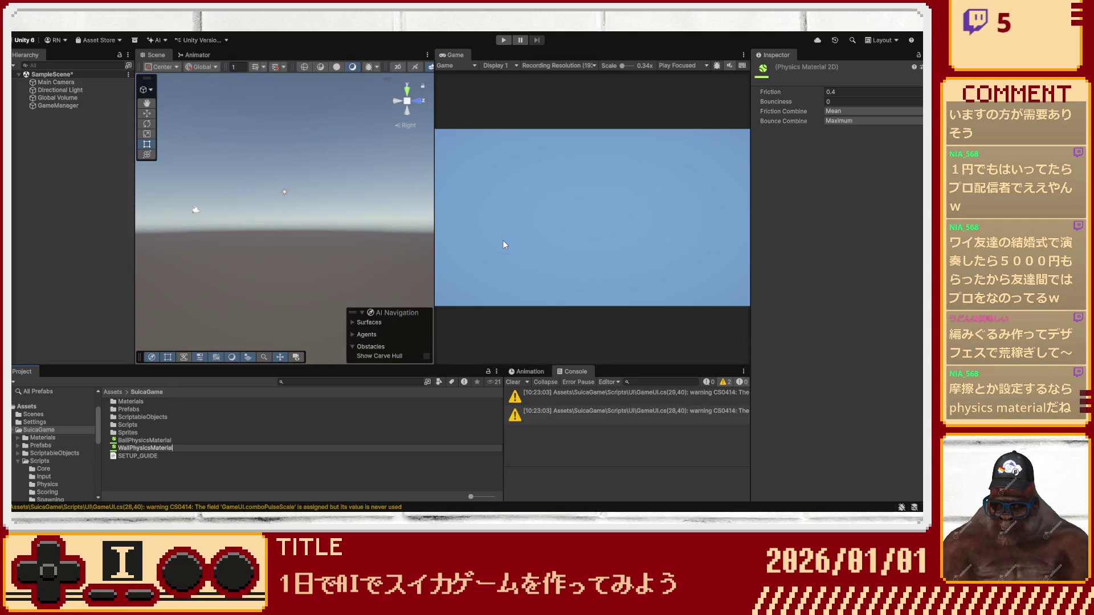
{"action": "key", "text": "Return"}
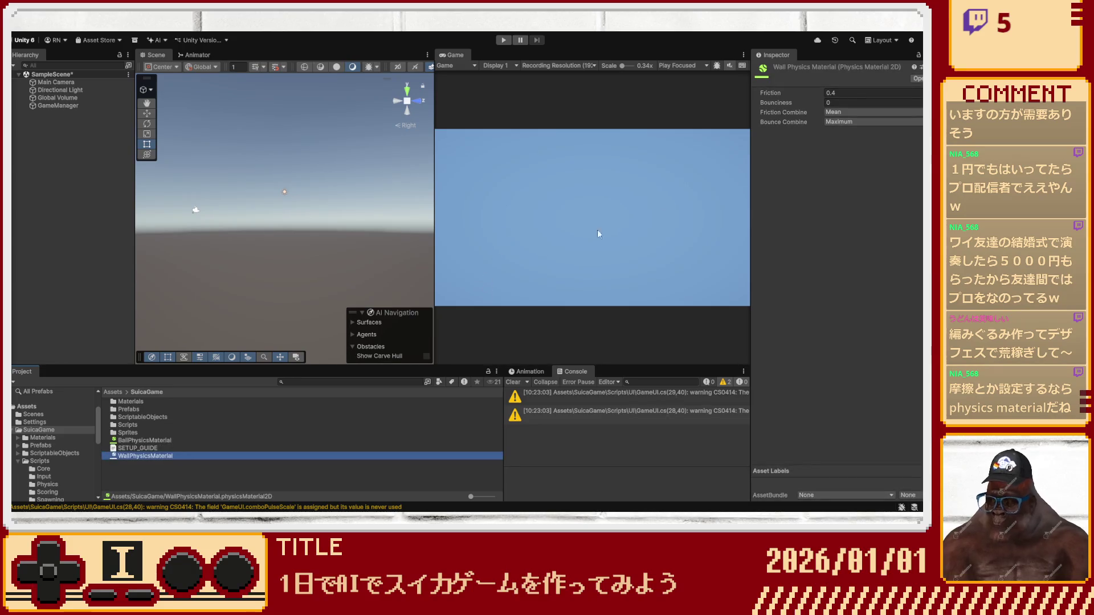
{"action": "left_click", "coordinate": [842, 92]}
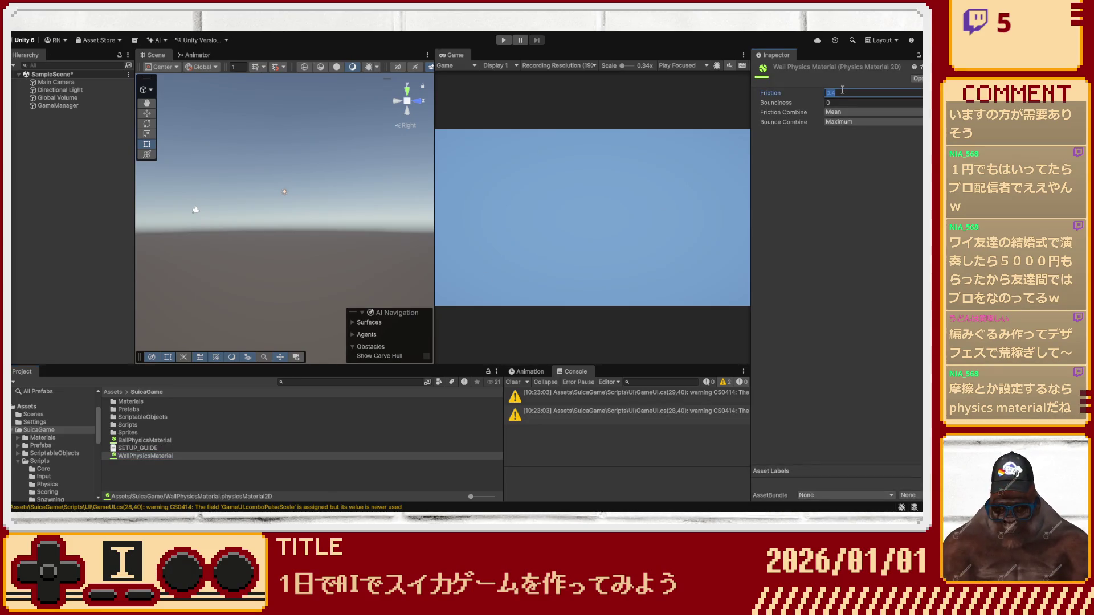
{"action": "type", "text": "01"}
{"action": "left_click", "coordinate": [832, 103]}
{"action": "type", "text": "0.1"}
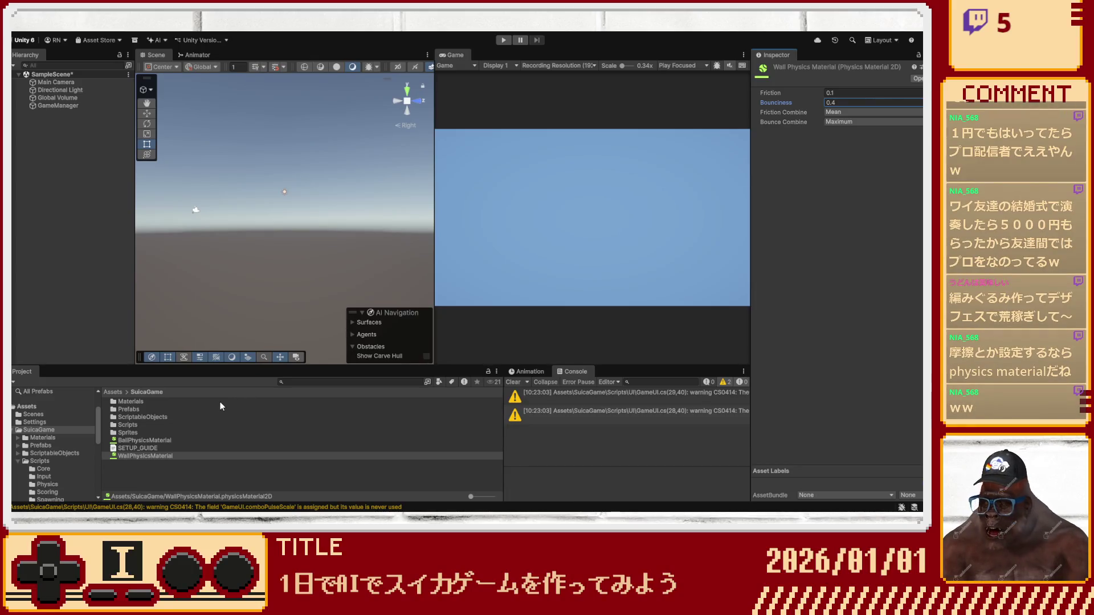
{"action": "left_click", "coordinate": [73, 135]}
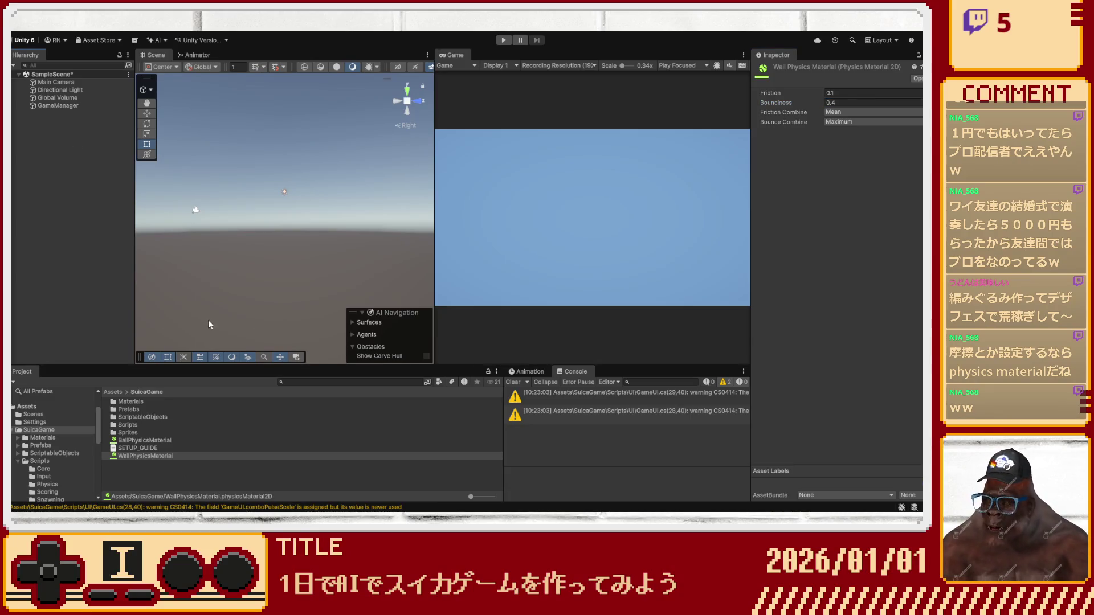
{"action": "left_click", "coordinate": [238, 190]}
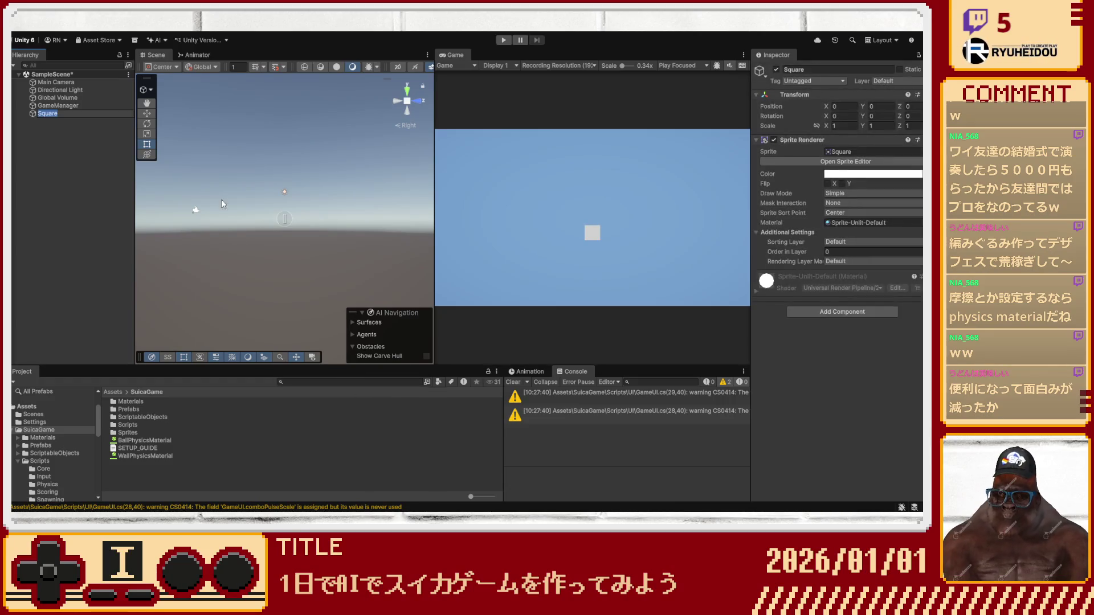
Replace the Square with a white circle sprite named BallTypeA at position 0,0,0.
{"action": "key", "text": "ctrl+z"}
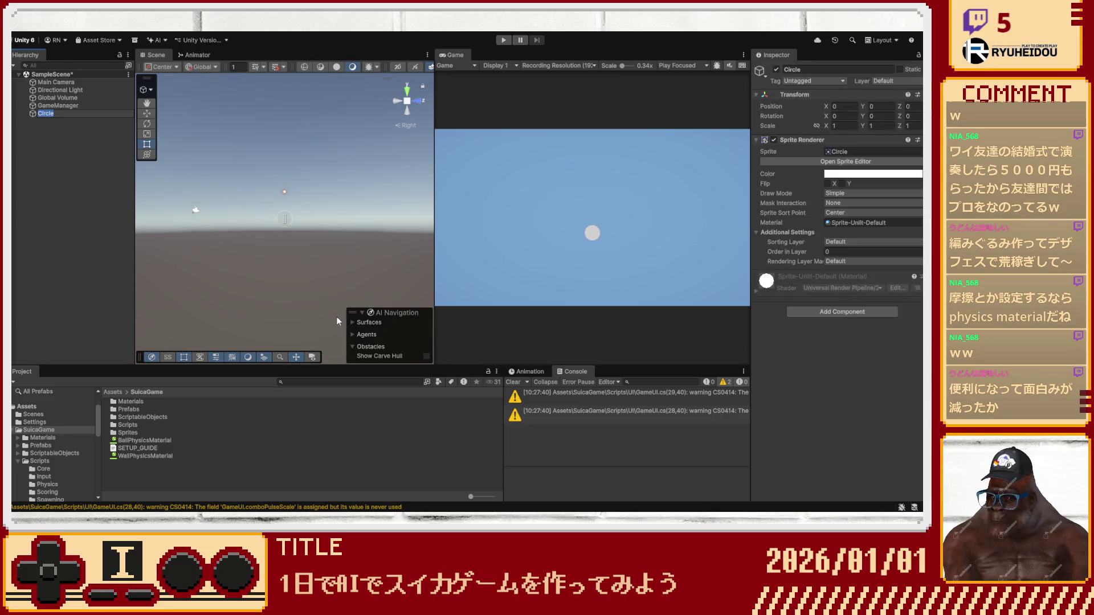
{"action": "type", "text": "BallType"}
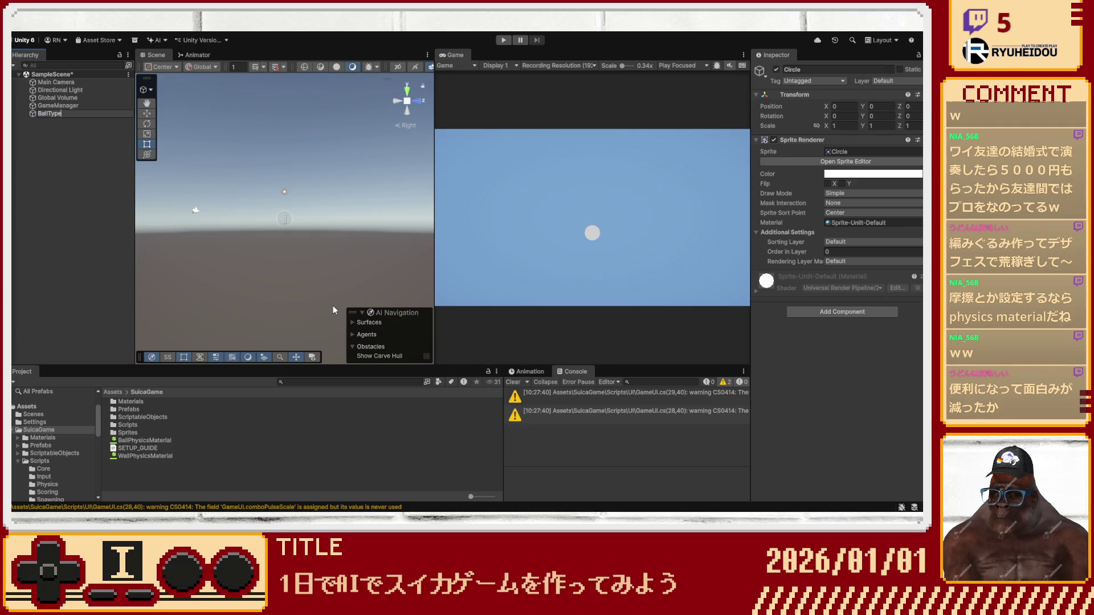
{"action": "type", "text": "A"}
{"action": "key", "text": "Return"}
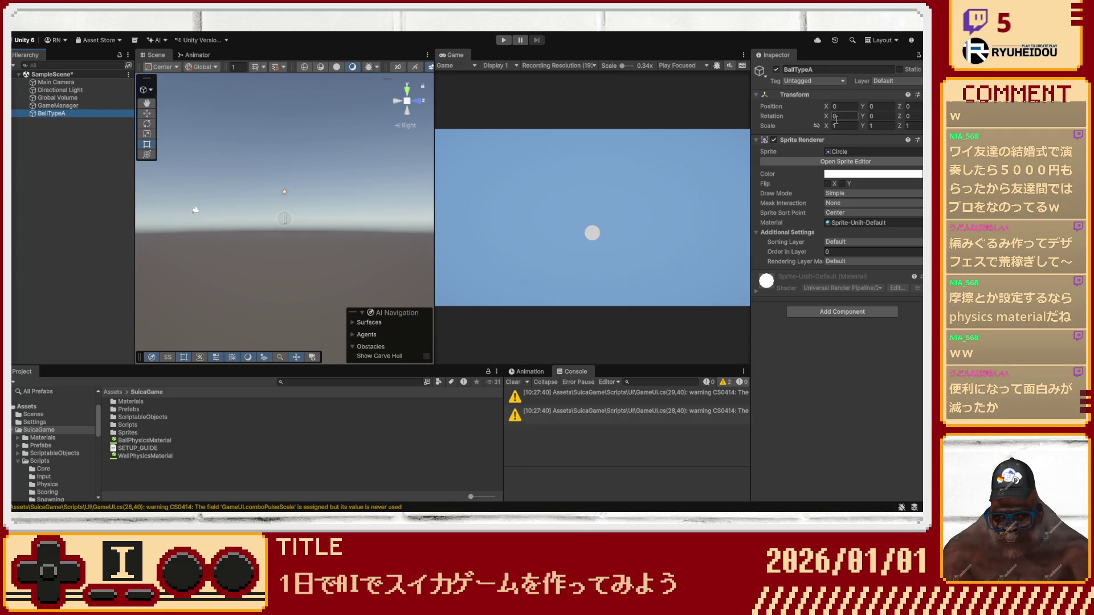
{"action": "left_click", "coordinate": [73, 115]}
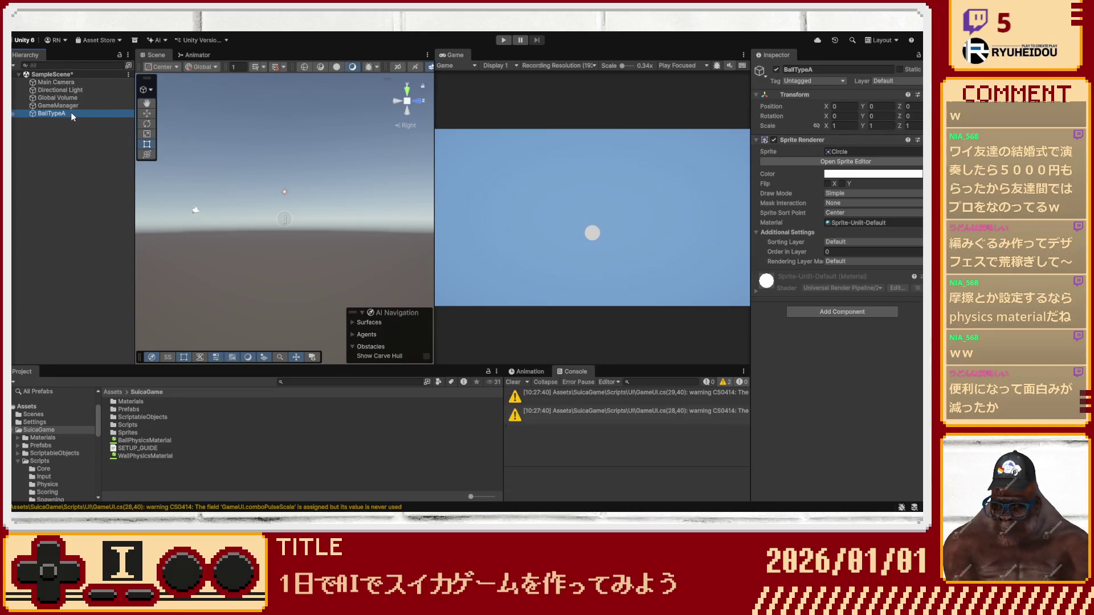
{"action": "left_click", "coordinate": [71, 112]}
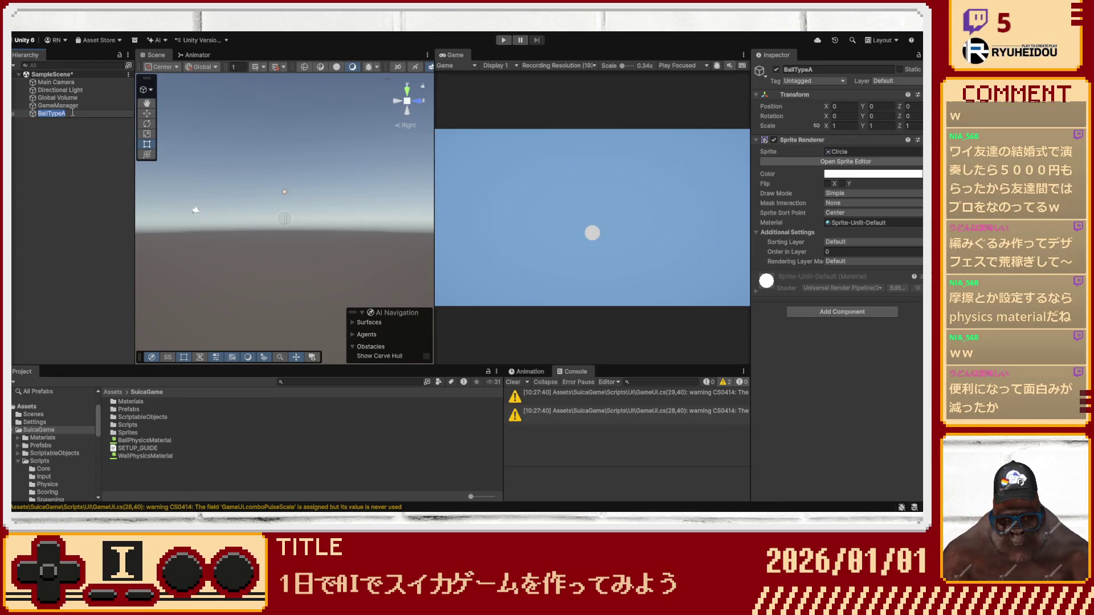
Delete BallTypeA from the scene and open the ScriptableObjects/BallTypes folder.
{"action": "left_click", "coordinate": [34, 112]}
{"action": "key", "text": "Delete"}
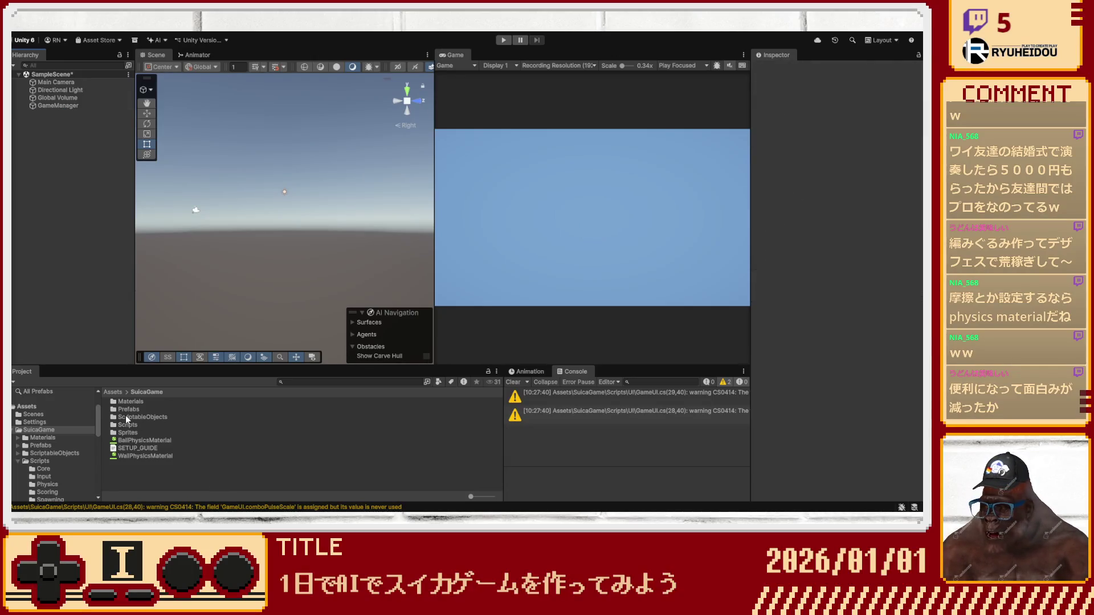
{"action": "double_click", "coordinate": [126, 417]}
{"action": "left_click", "coordinate": [132, 402]}
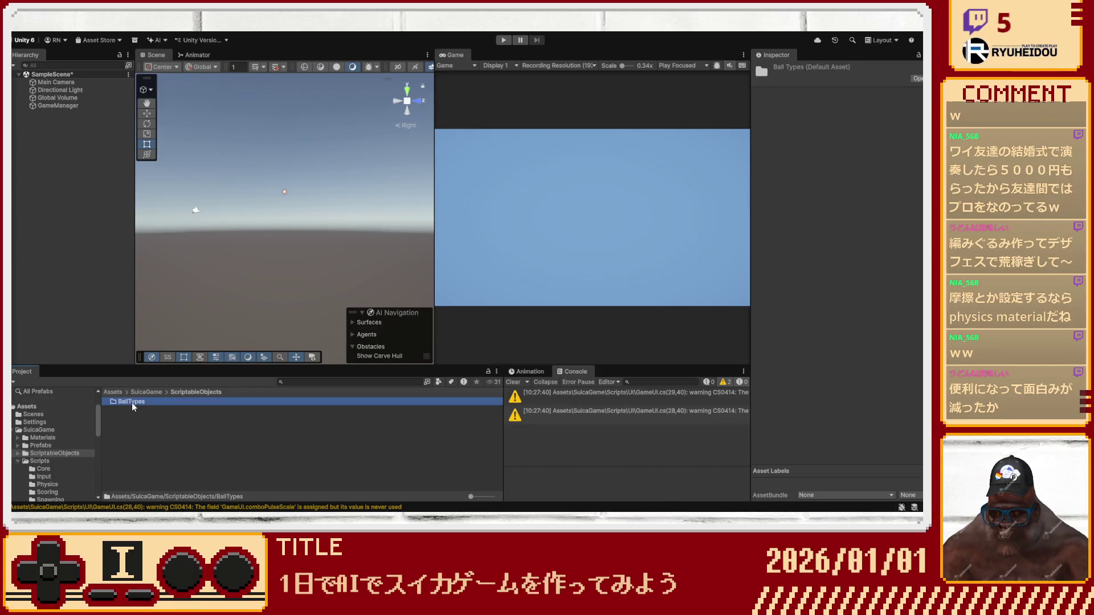
{"action": "double_click", "coordinate": [131, 402]}
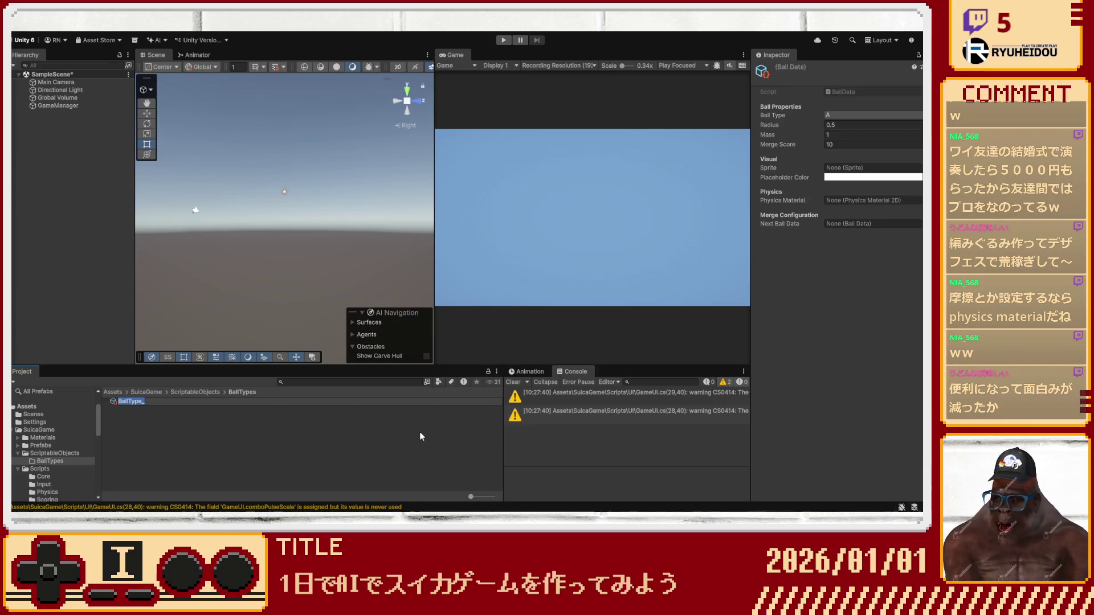
Rename the new Ball Data asset to BallType_A.
{"action": "key", "text": "Right"}
{"action": "key", "text": "BackSpace"}
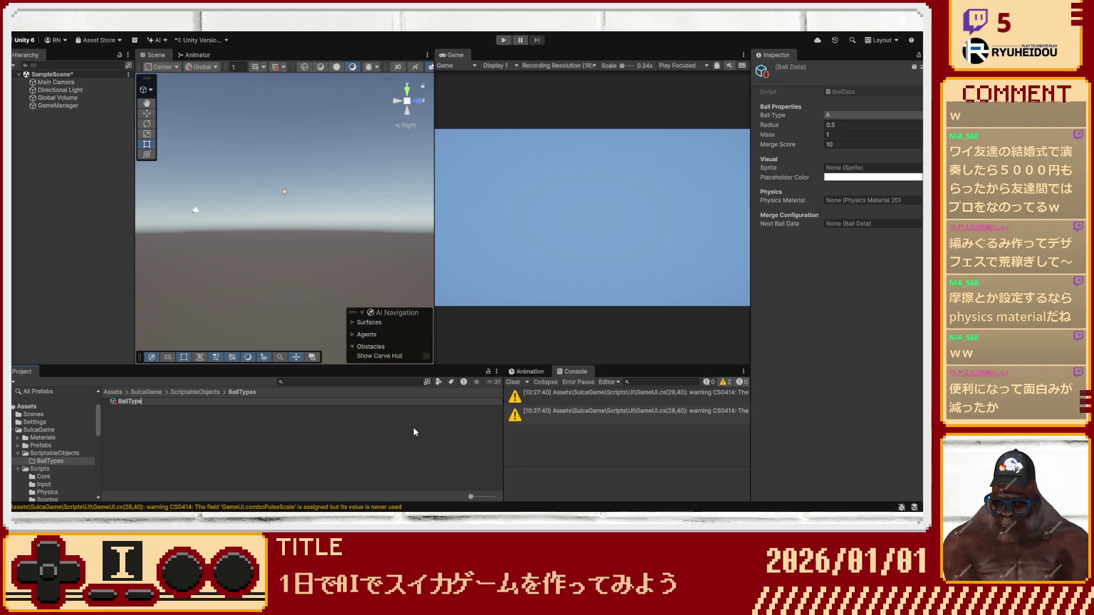
{"action": "type", "text": "_a"}
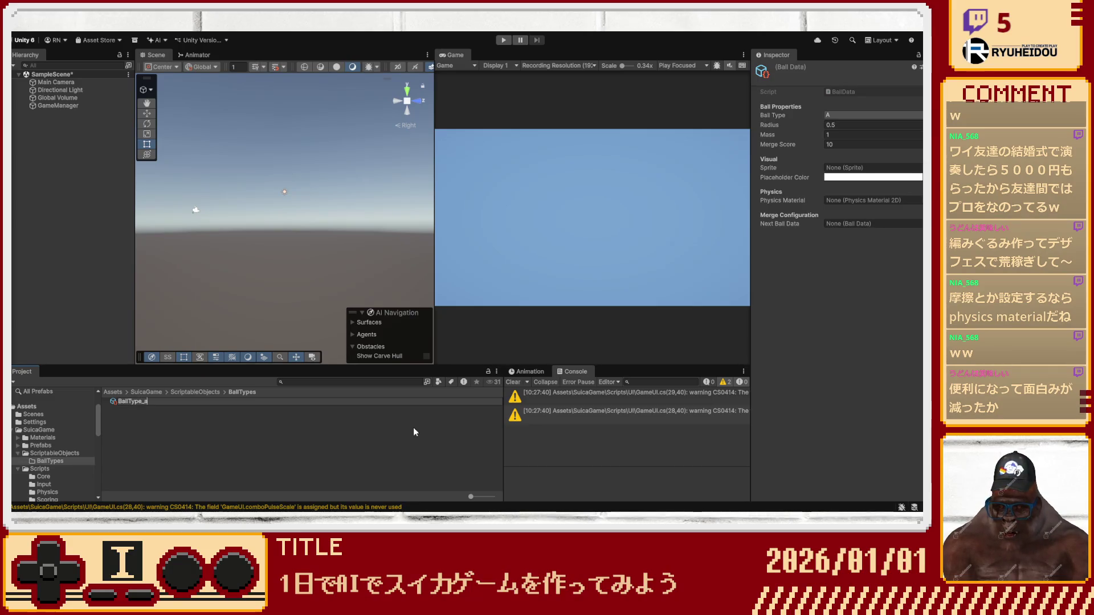
{"action": "key", "text": "BackSpace"}
{"action": "type", "text": "A"}
{"action": "key", "text": "Return"}
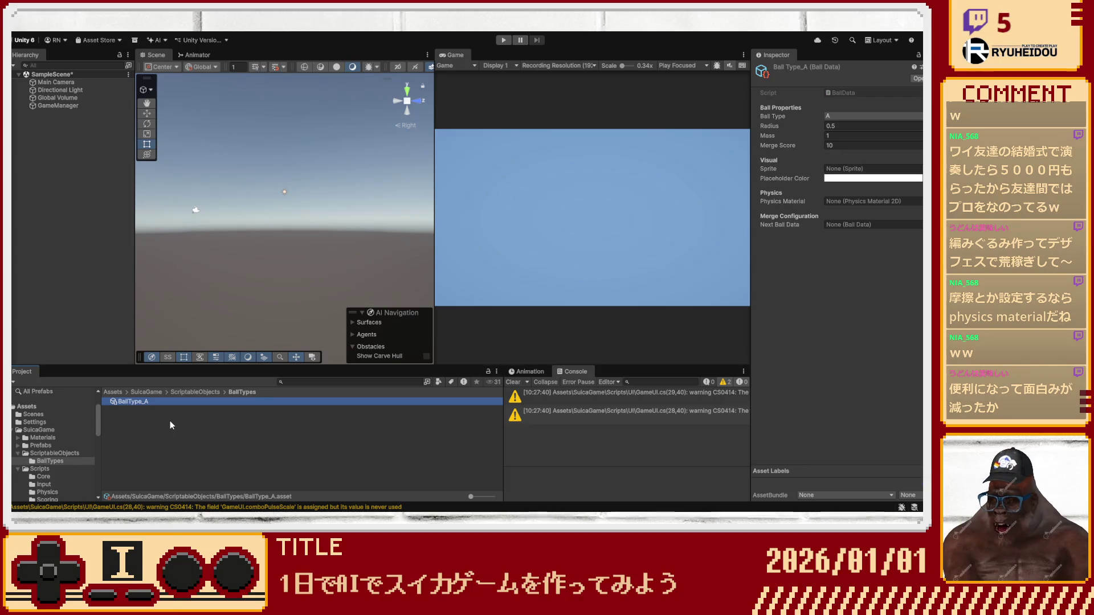
Duplicate BallType_A and rename the first two copies BallType_B and BallType_C.
{"action": "key", "text": "ctrl+d"}
{"action": "key", "text": "ctrl+d"}
{"action": "key", "text": "ctrl+d"}
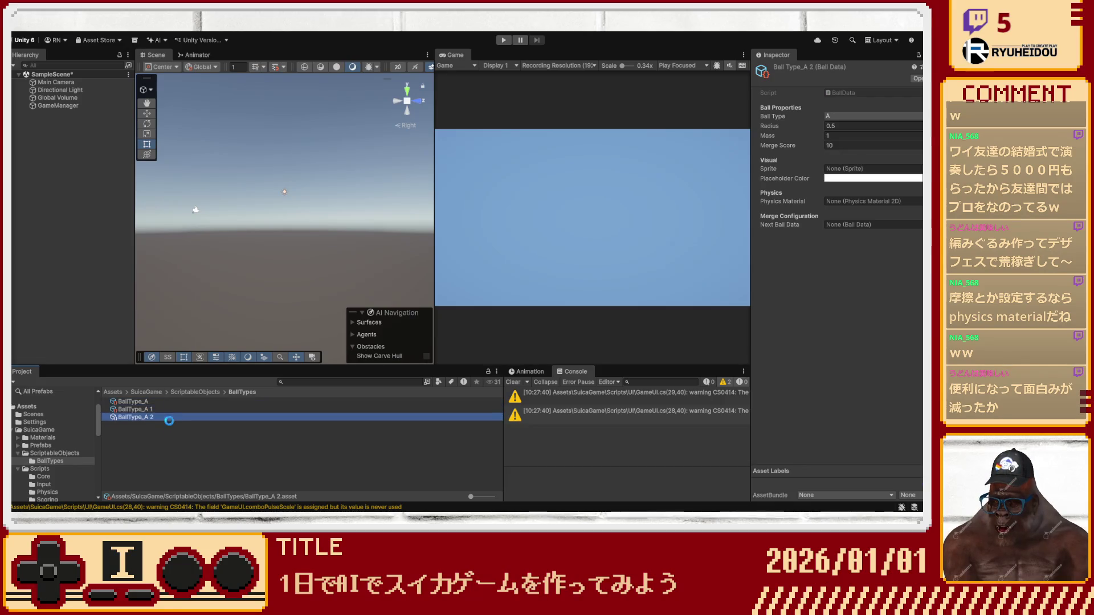
{"action": "key", "text": "ctrl+d"}
{"action": "key", "text": "ctrl+d"}
{"action": "left_click", "coordinate": [146, 411]}
{"action": "left_click", "coordinate": [146, 412]}
{"action": "type", "text": "BallType_B"}
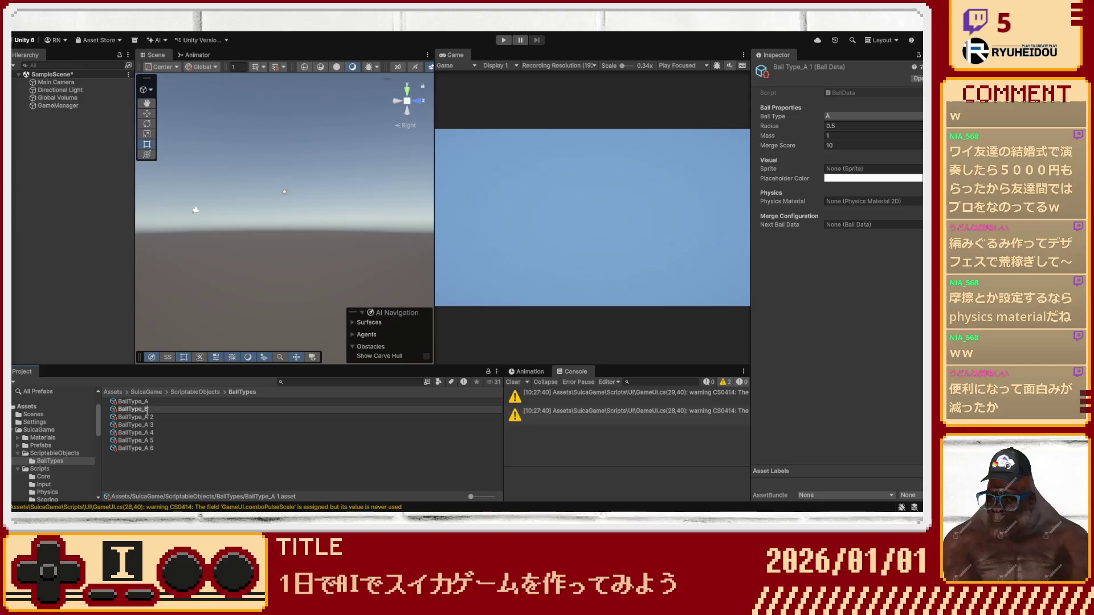
{"action": "key", "text": "Return"}
{"action": "left_click", "coordinate": [149, 409]}
{"action": "left_click", "coordinate": [171, 409]}
{"action": "key", "text": "BackSpace"}
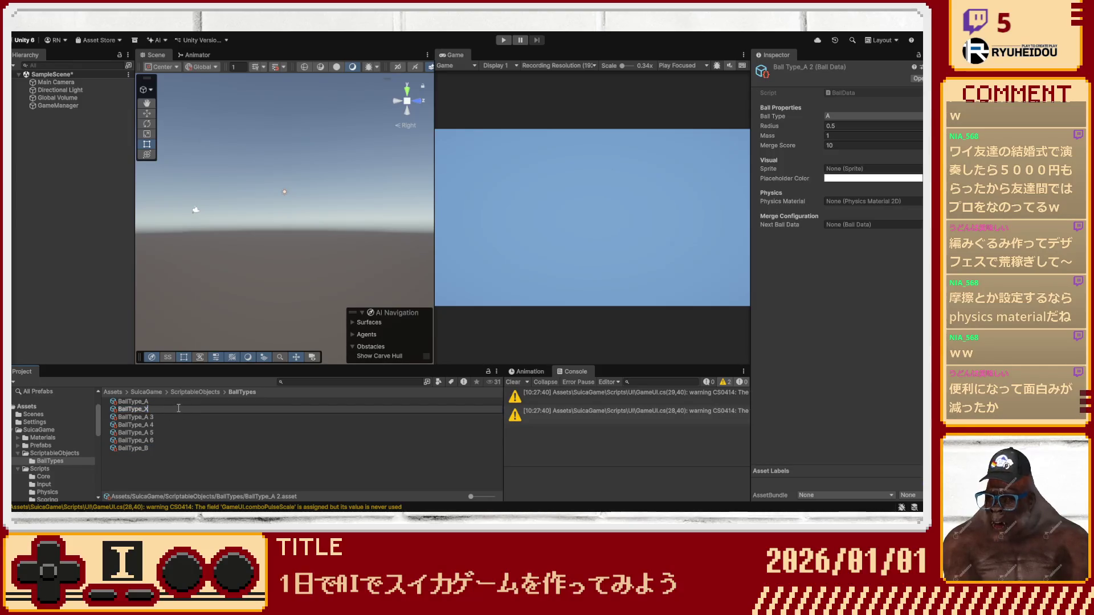
{"action": "type", "text": "C"}
{"action": "key", "text": "Return"}
Rename the next copies BallType_D, BallType_E, BallType_F and BallType_G.
{"action": "left_click", "coordinate": [153, 411]}
{"action": "type", "text": "BallType_D"}
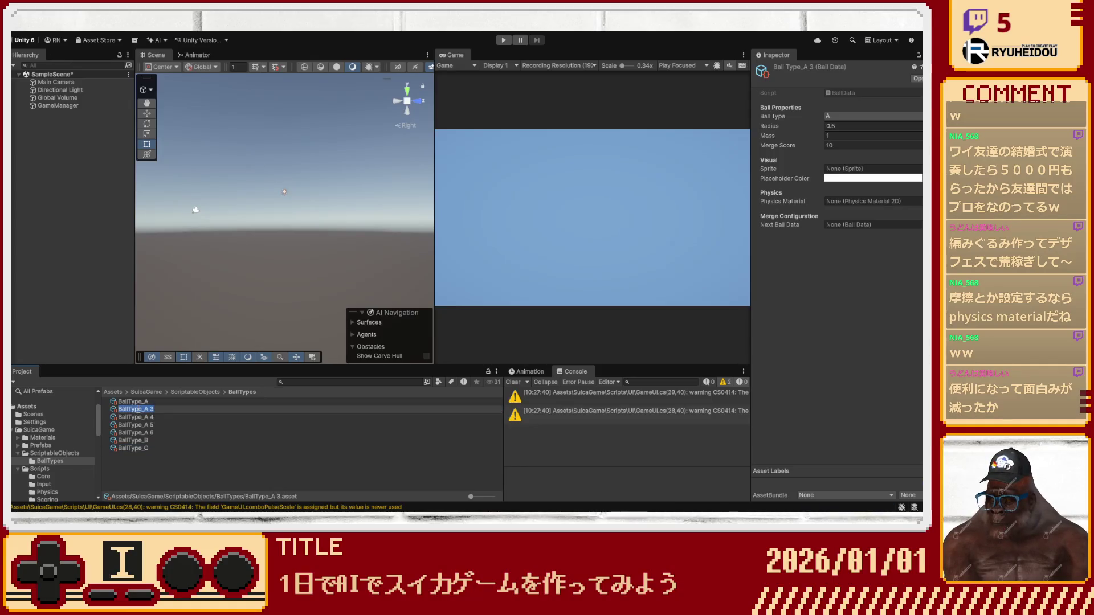
{"action": "key", "text": "Return"}
{"action": "left_click", "coordinate": [145, 409]}
{"action": "key", "text": "Return"}
{"action": "left_click", "coordinate": [149, 410]}
{"action": "key", "text": "F2"}
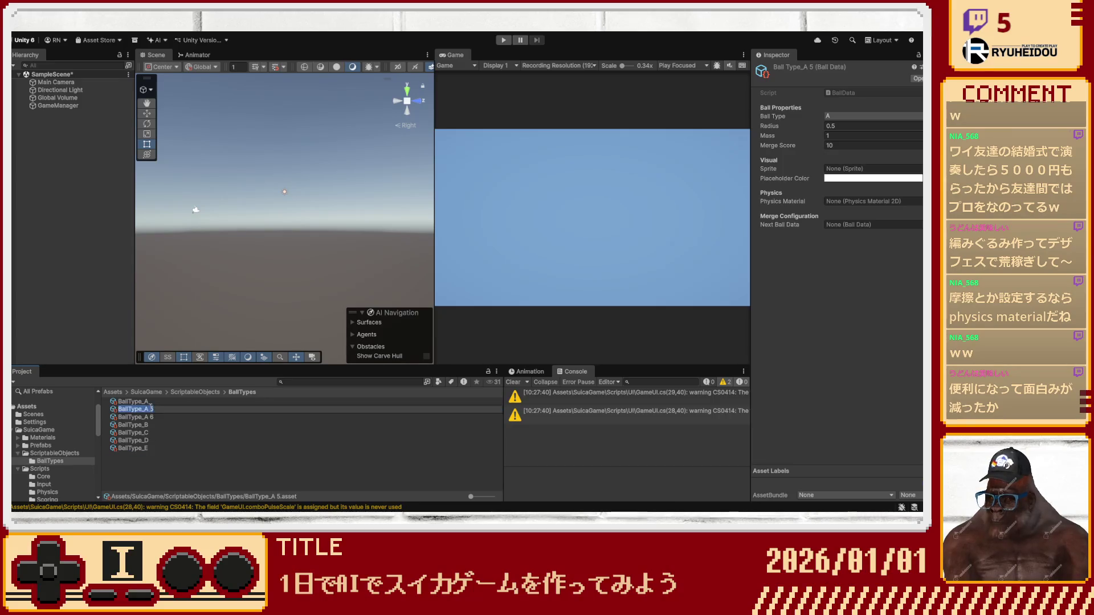
{"action": "key", "text": "Return"}
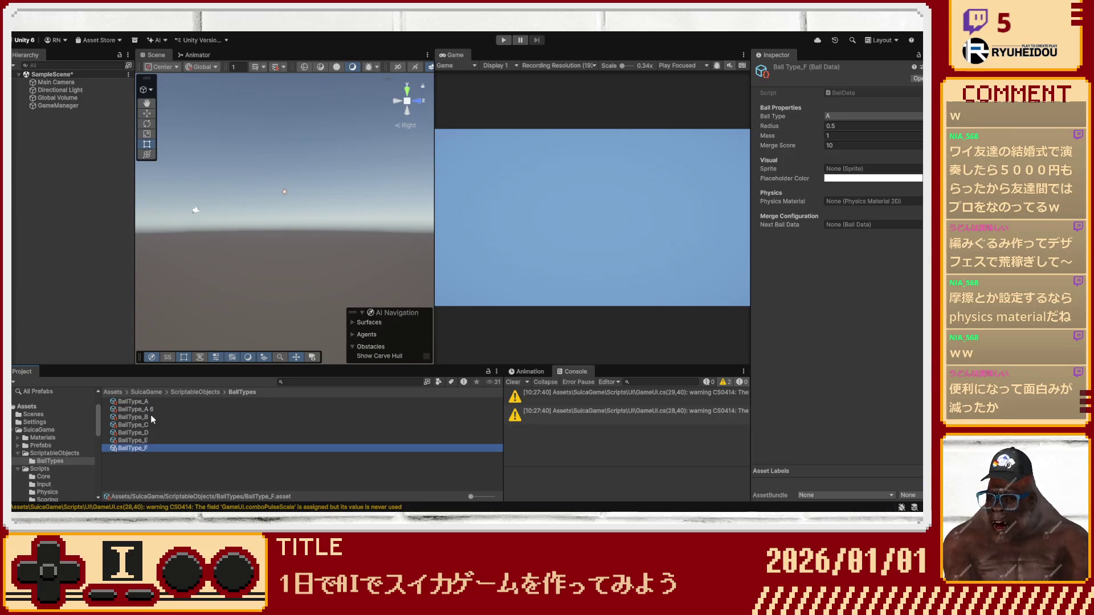
{"action": "left_click", "coordinate": [149, 410]}
{"action": "key", "text": "F2"}
{"action": "type", "text": "BallType_G"}
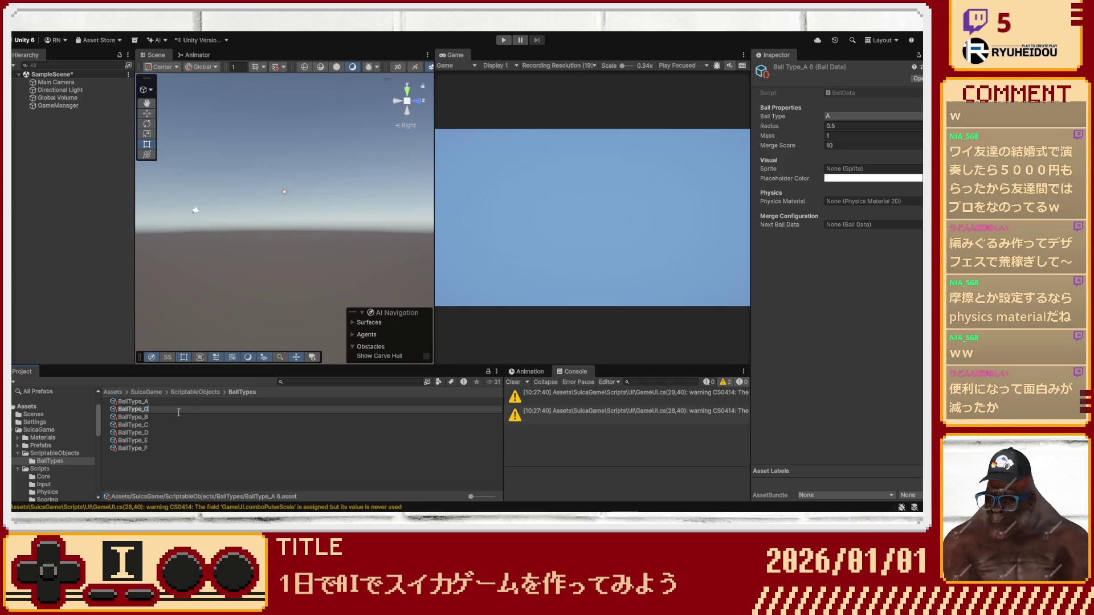
{"action": "key", "text": "Return"}
Duplicate BallType_G and rename two of the copies BallType_H and BallType_I.
{"action": "key", "text": "ctrl+d"}
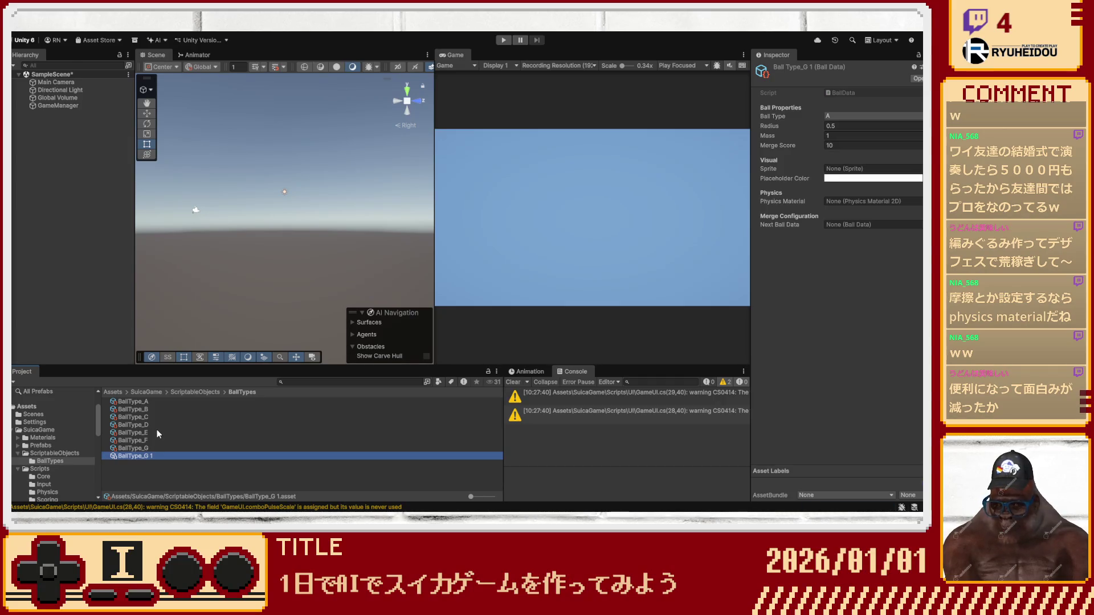
{"action": "key", "text": "ctrl+d"}
{"action": "key", "text": "ctrl+d"}
{"action": "key", "text": "ctrl+d"}
{"action": "key", "text": "ctrl+d"}
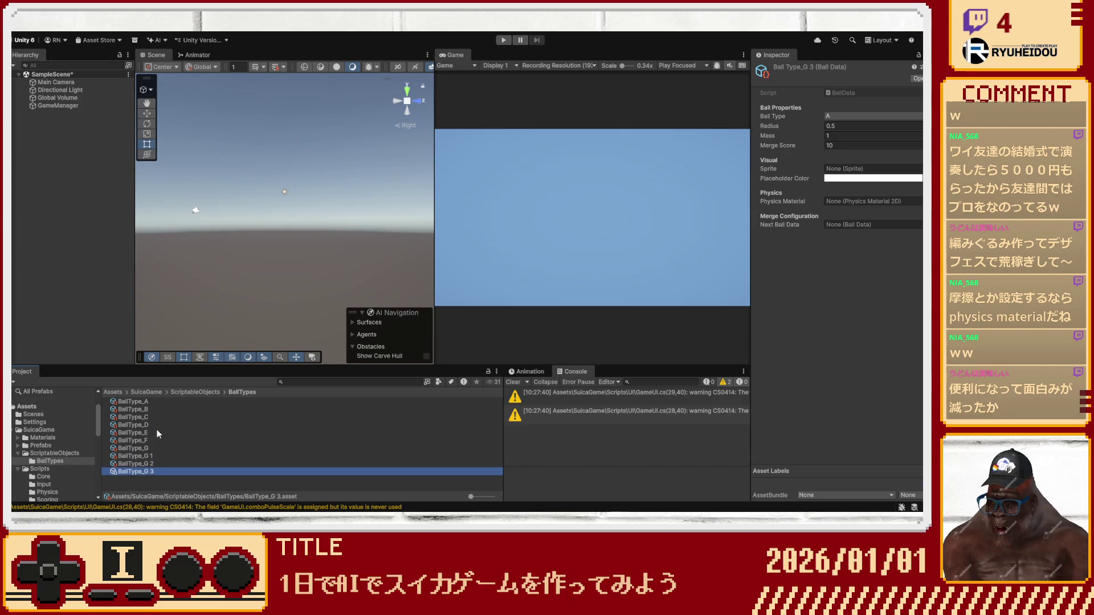
{"action": "left_click", "coordinate": [146, 454]}
{"action": "key", "text": "F2"}
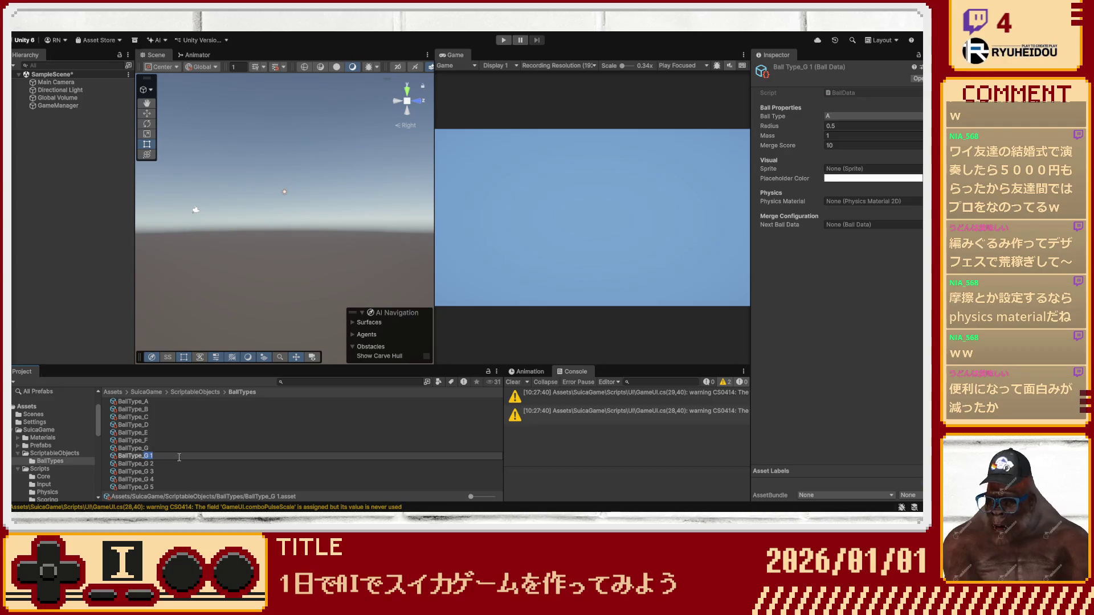
{"action": "type", "text": "H"}
{"action": "key", "text": "Return"}
{"action": "left_click", "coordinate": [160, 457]}
{"action": "key", "text": "F2"}
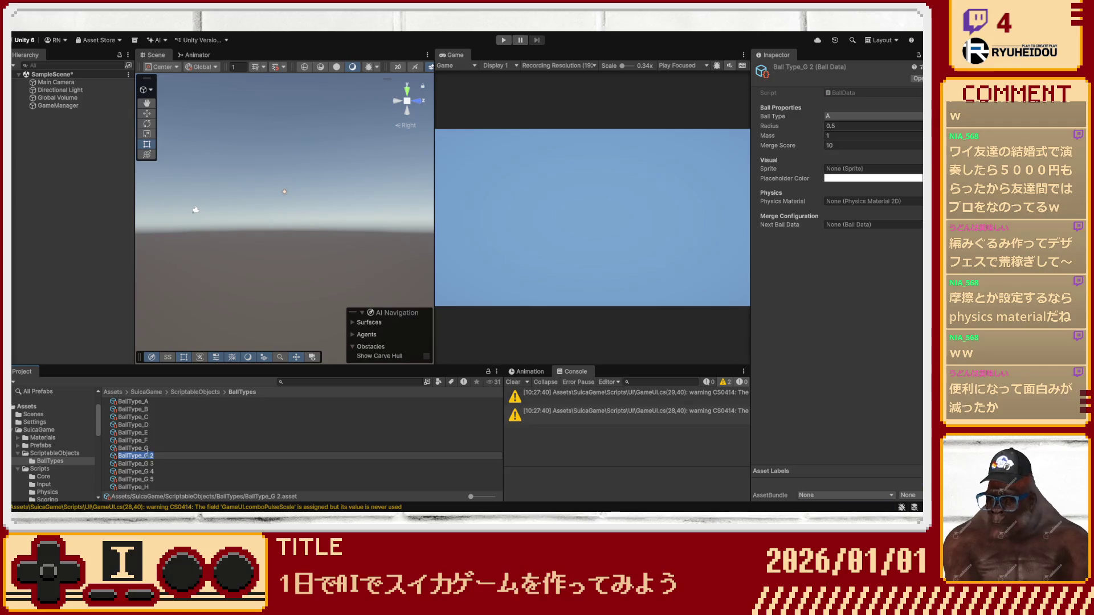
{"action": "type", "text": "I"}
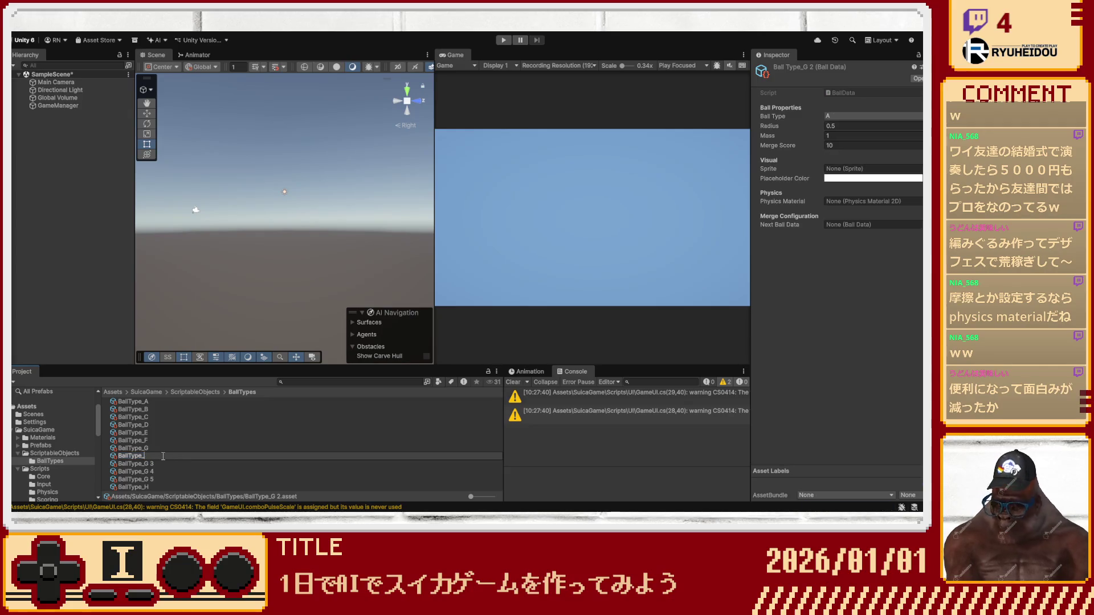
{"action": "key", "text": "Return"}
Rename the next two copies BallType_J and BallType_K.
{"action": "left_click", "coordinate": [150, 457]}
{"action": "left_click", "coordinate": [151, 457]}
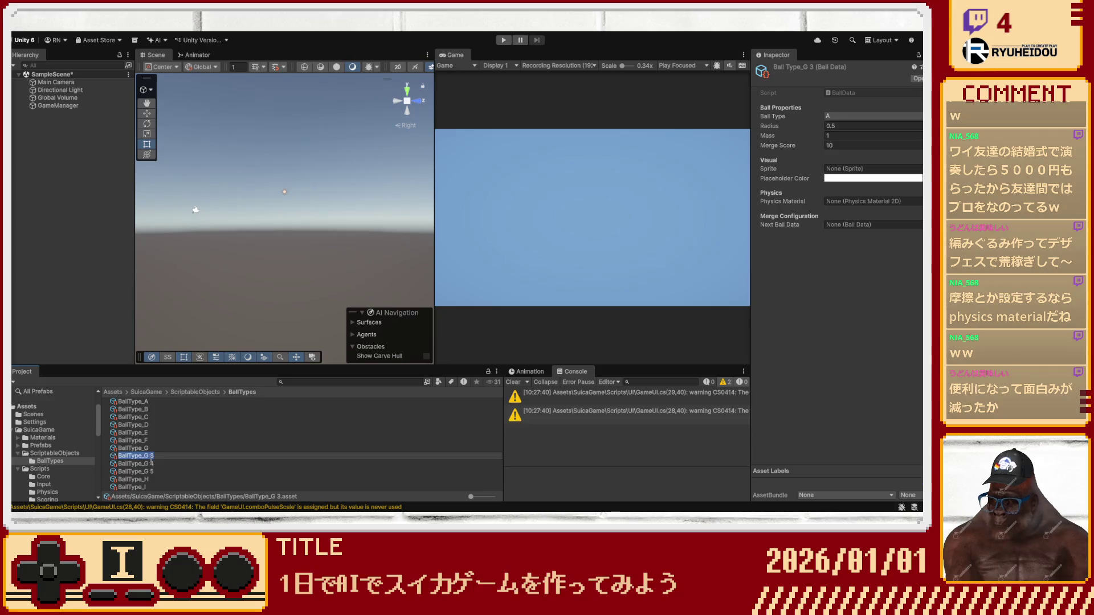
{"action": "left_click", "coordinate": [153, 455]}
{"action": "key", "text": "BackSpace"}
{"action": "key", "text": "BackSpace"}
{"action": "key", "text": "BackSpace"}
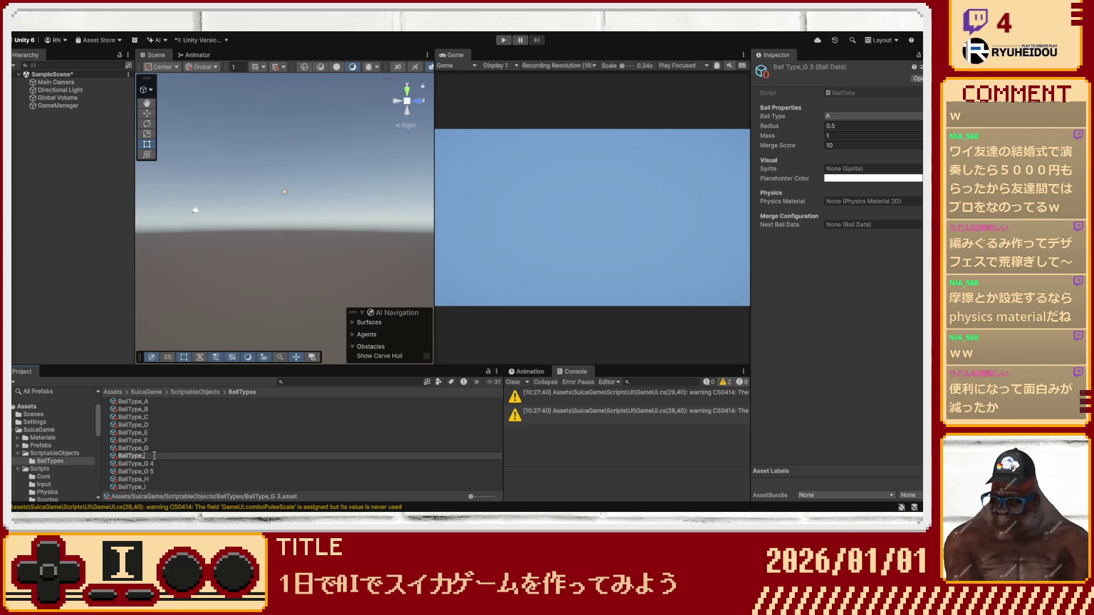
{"action": "type", "text": "J"}
{"action": "key", "text": "Return"}
{"action": "left_click", "coordinate": [172, 455]}
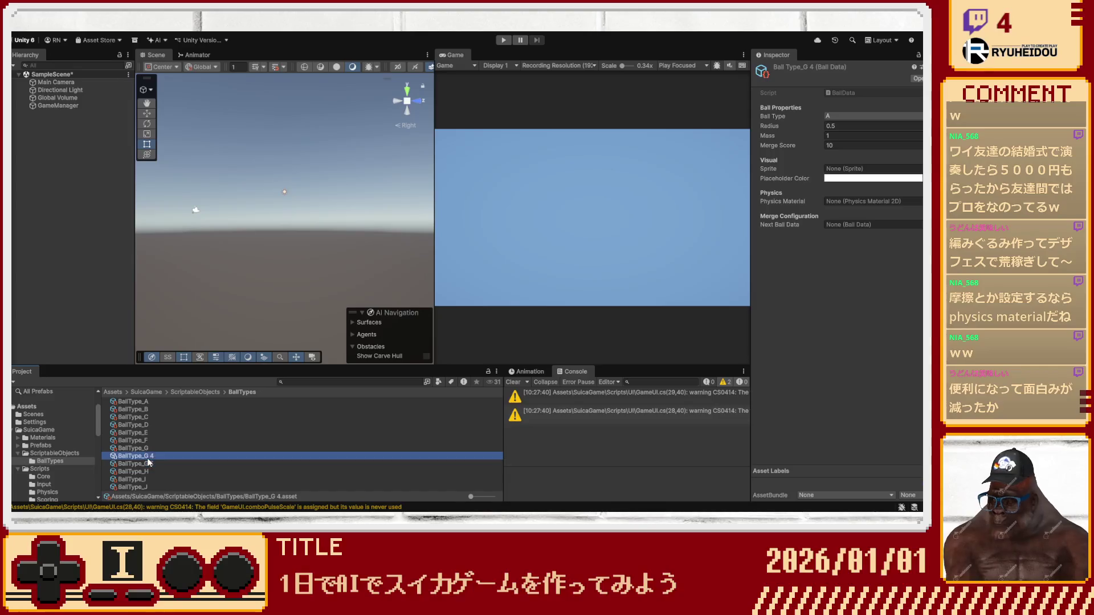
{"action": "left_click", "coordinate": [172, 456]}
{"action": "type", "text": "K"}
{"action": "key", "text": "Return"}
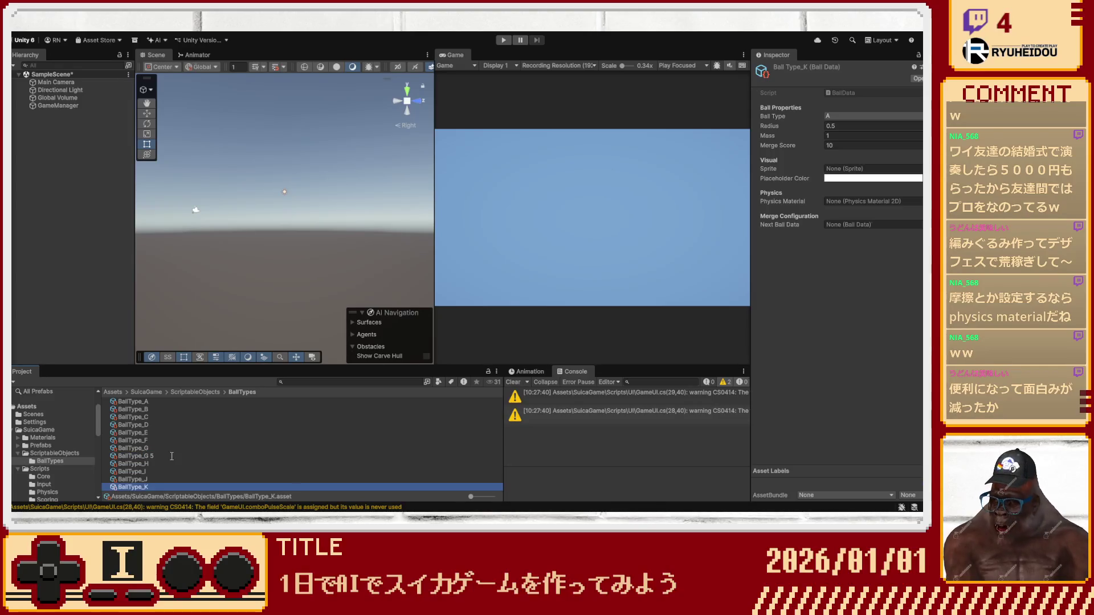
Rename the final copy BallType_L, correcting a mistaken BallType_I name, then select BallType_A.
{"action": "left_click", "coordinate": [155, 455]}
{"action": "left_click", "coordinate": [155, 456]}
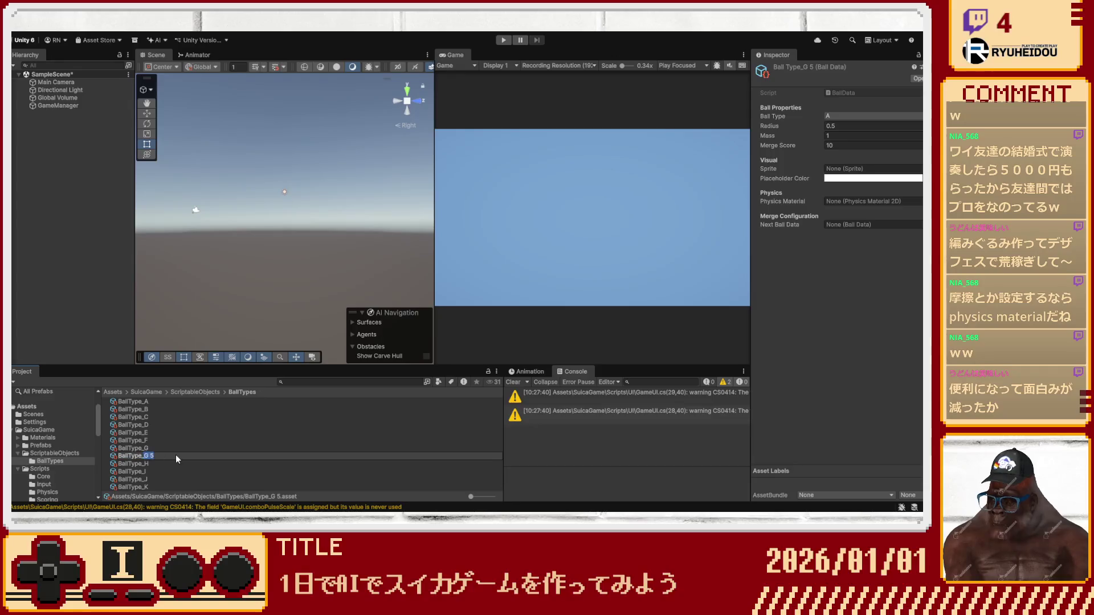
{"action": "key", "text": "Right"}
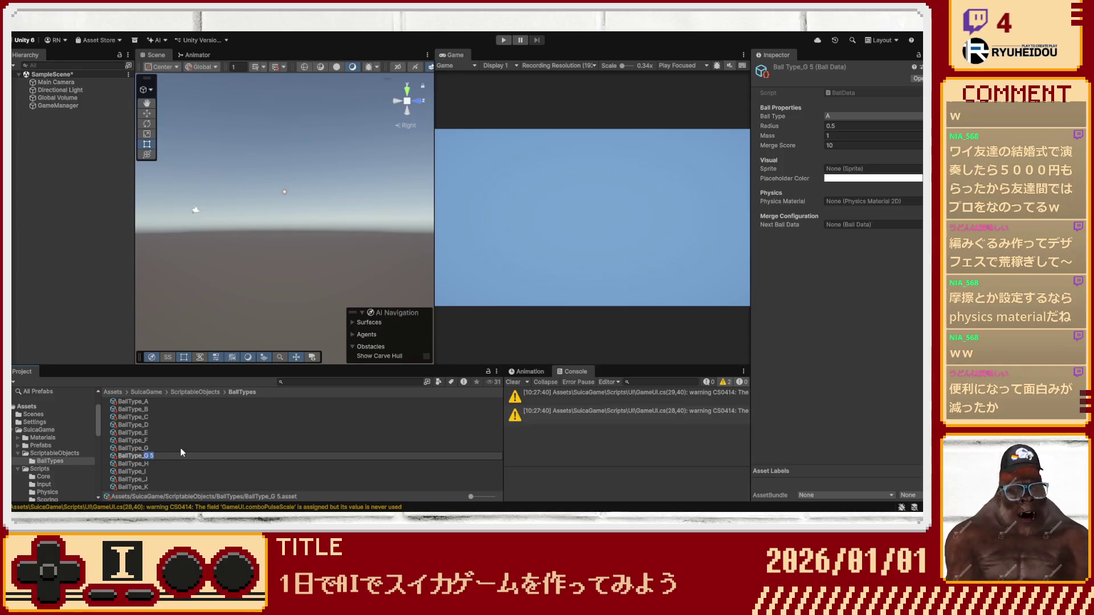
{"action": "key", "text": "BackSpace"}
{"action": "key", "text": "BackSpace"}
{"action": "key", "text": "BackSpace"}
{"action": "type", "text": "I"}
{"action": "key", "text": "Return"}
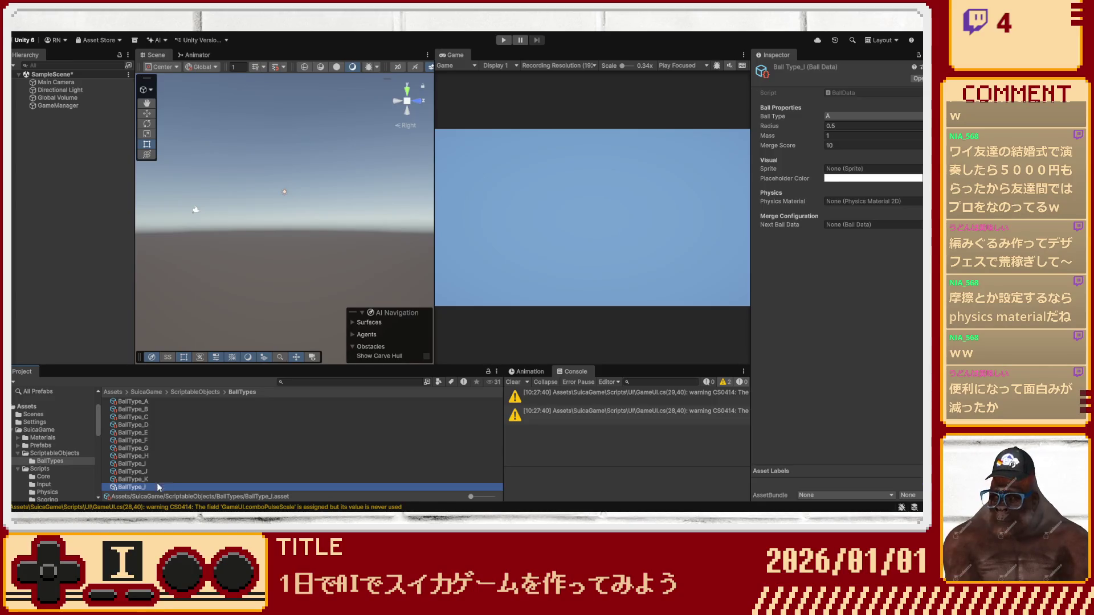
{"action": "left_click", "coordinate": [145, 486]}
{"action": "key", "text": "BackSpace"}
{"action": "type", "text": "L"}
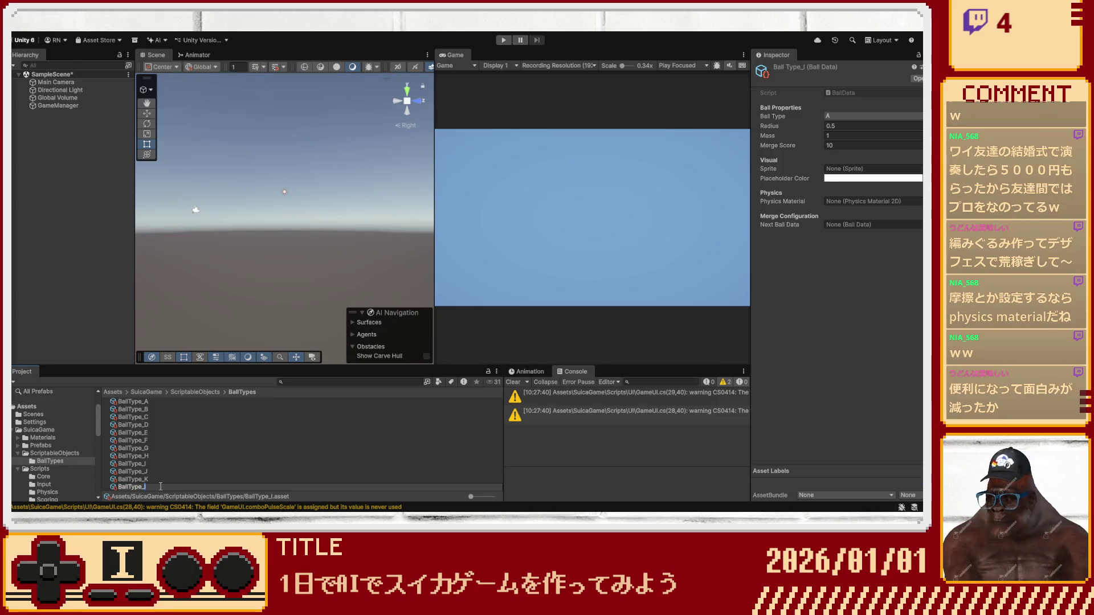
{"action": "key", "text": "Return"}
{"action": "left_click", "coordinate": [150, 402]}
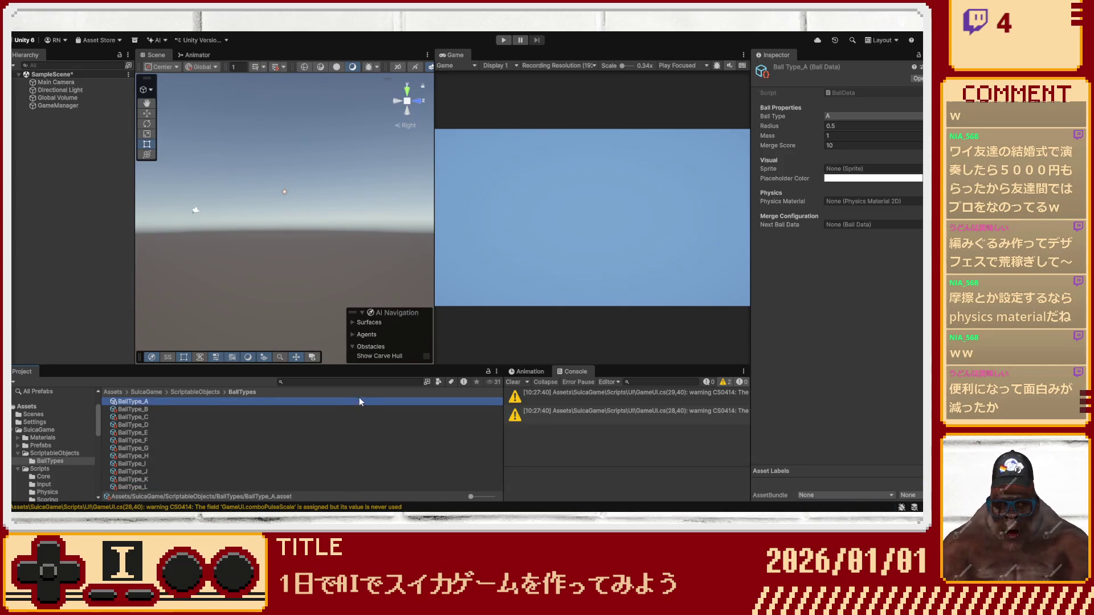
Give BallType_A radius 0.3, mass 0.5, merge score 0, pink colour, Knob sprite, next ball BallType_B.
{"action": "left_click", "coordinate": [847, 125]}
{"action": "type", "text": "0.3"}
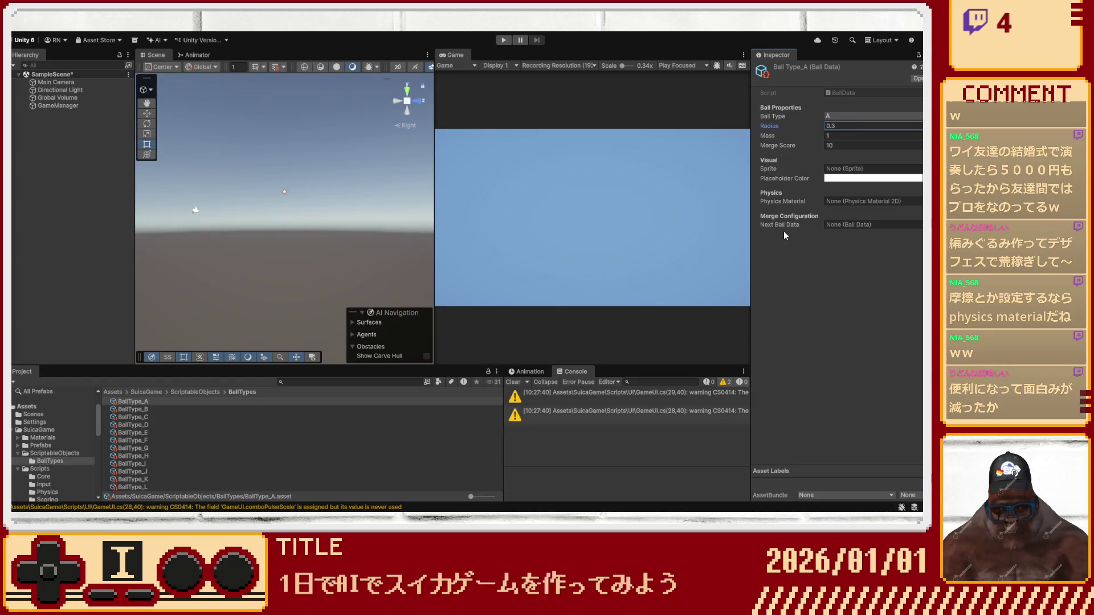
{"action": "left_click", "coordinate": [832, 136]}
{"action": "type", "text": "0.5"}
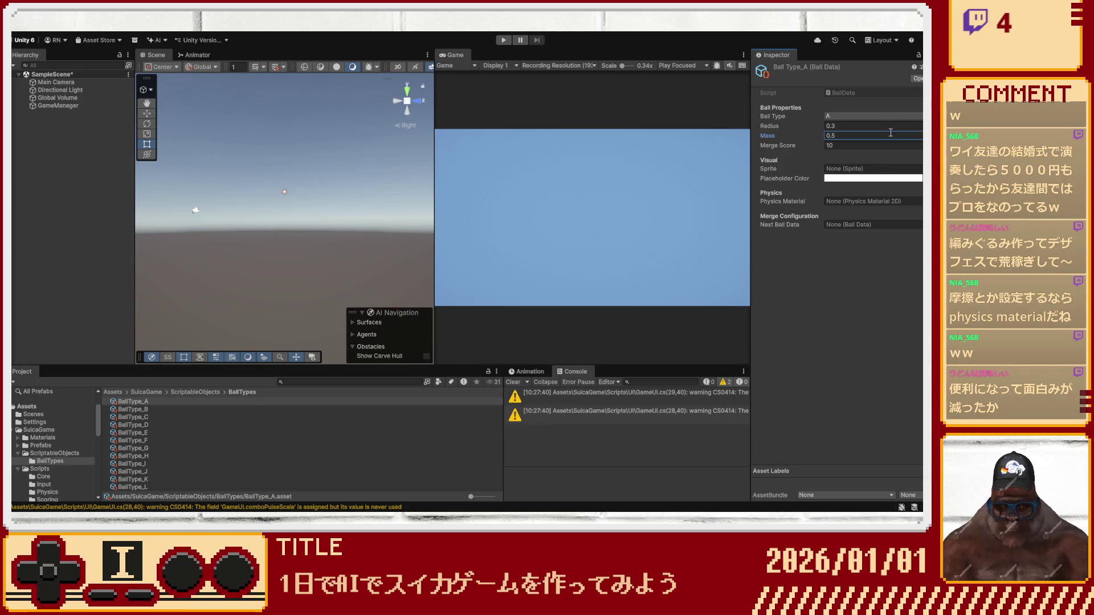
{"action": "left_click", "coordinate": [854, 146]}
{"action": "type", "text": "0"}
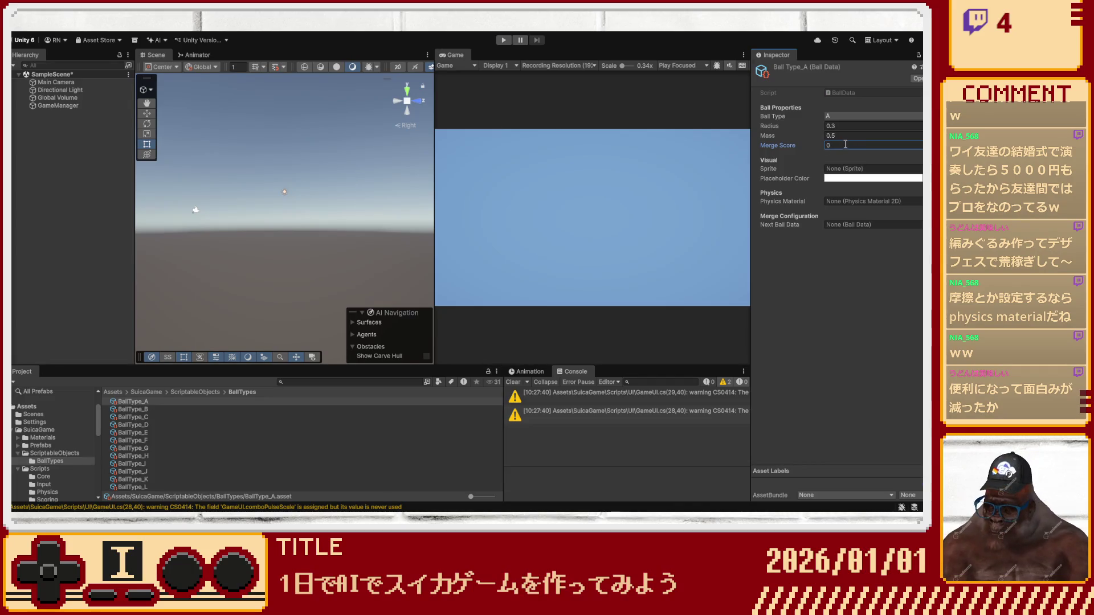
{"action": "left_click", "coordinate": [839, 183]}
{"action": "key", "text": "ctrl+v"}
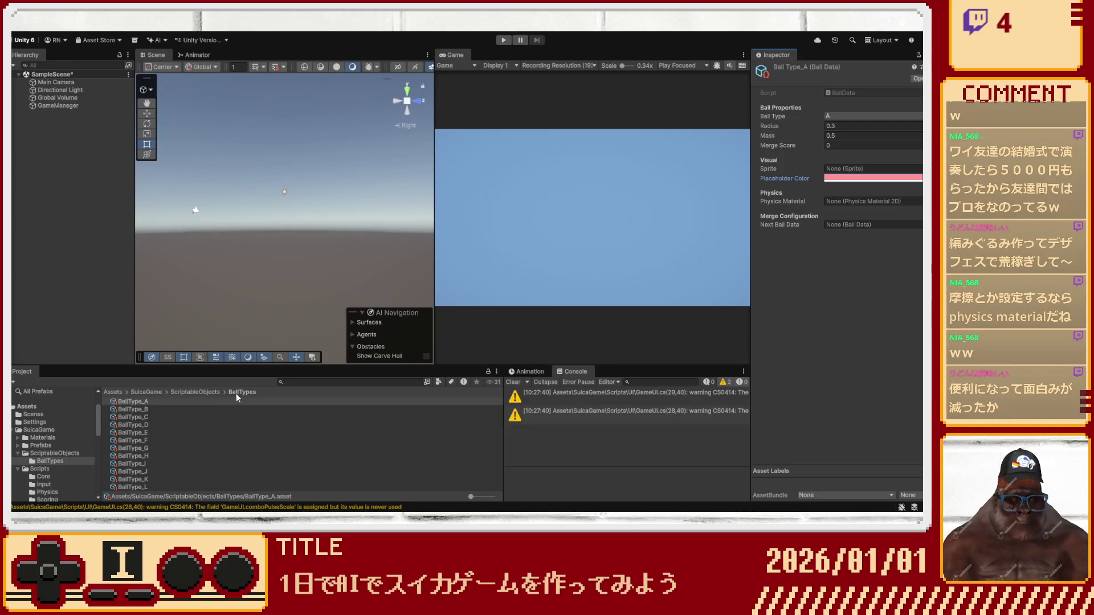
{"action": "left_click", "coordinate": [832, 169]}
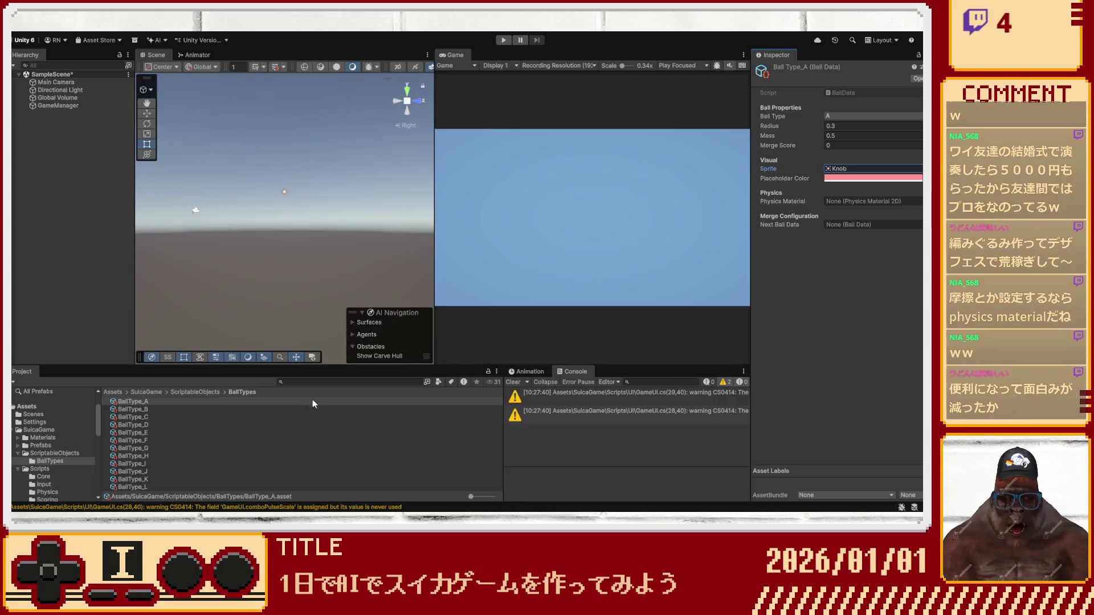
{"action": "left_click", "coordinate": [152, 399]}
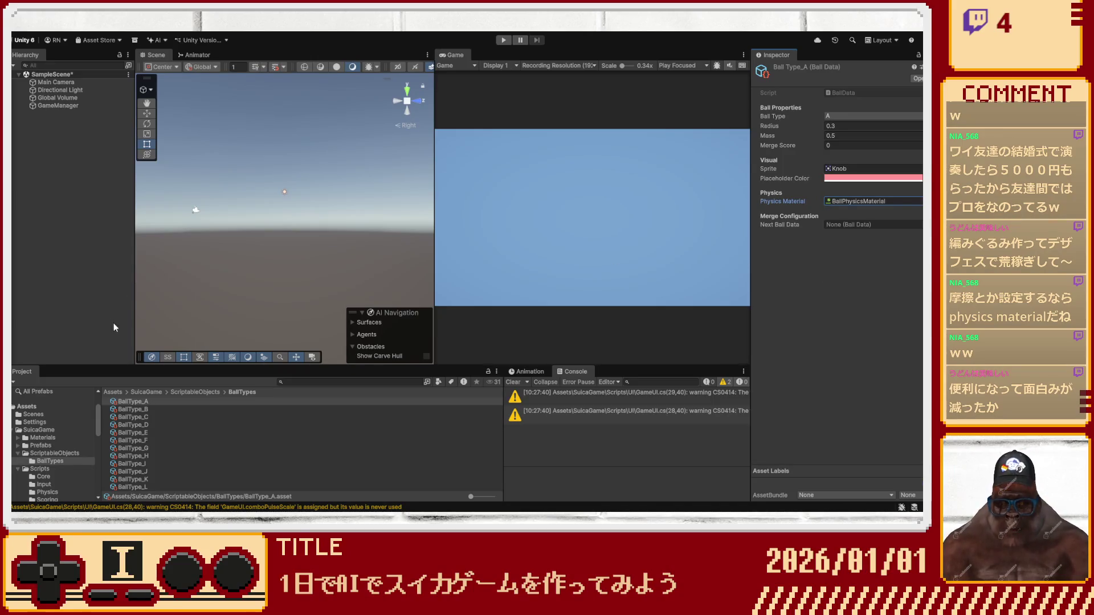
{"action": "left_click_drag", "start_coordinate": [146, 411], "coordinate": [877, 226]}
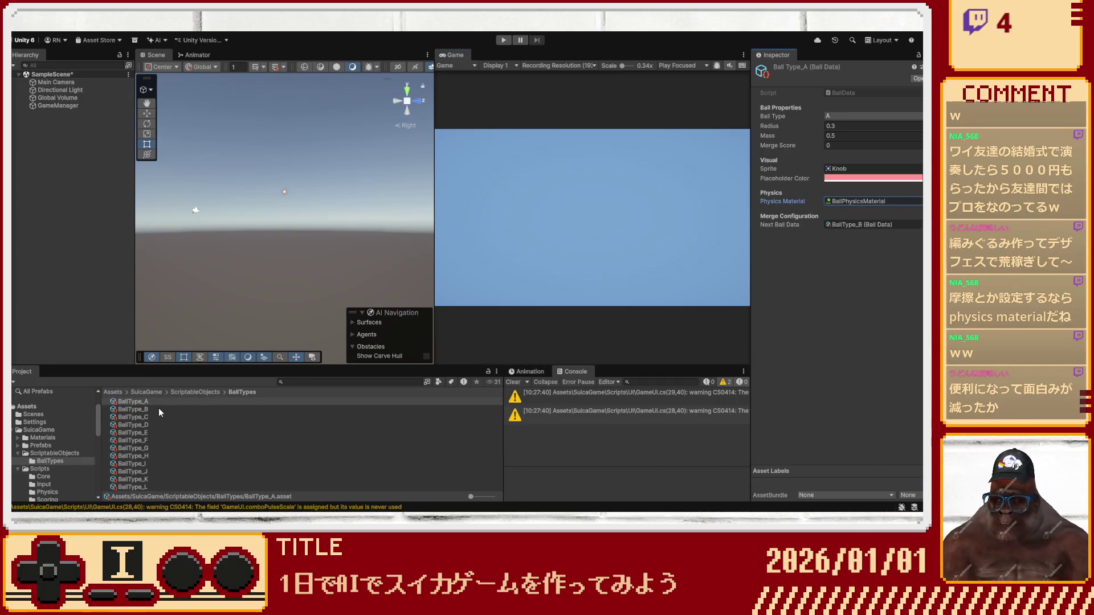
Select BallType_B and begin editing its radius.
{"action": "left_click", "coordinate": [131, 409]}
{"action": "left_click", "coordinate": [849, 116]}
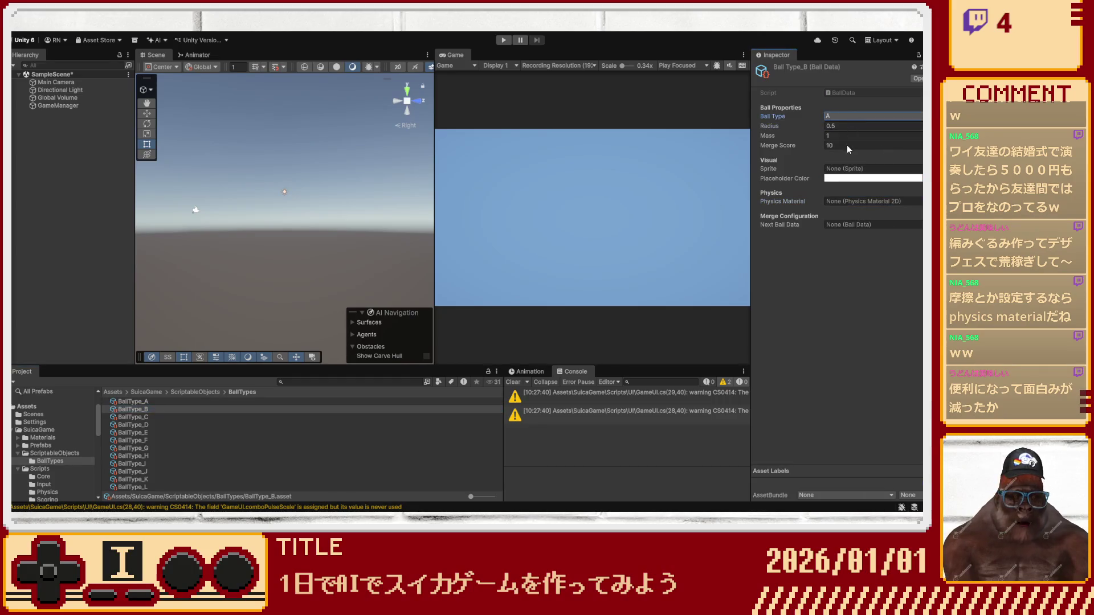
{"action": "type", "text": "B"}
{"action": "left_click", "coordinate": [849, 125]}
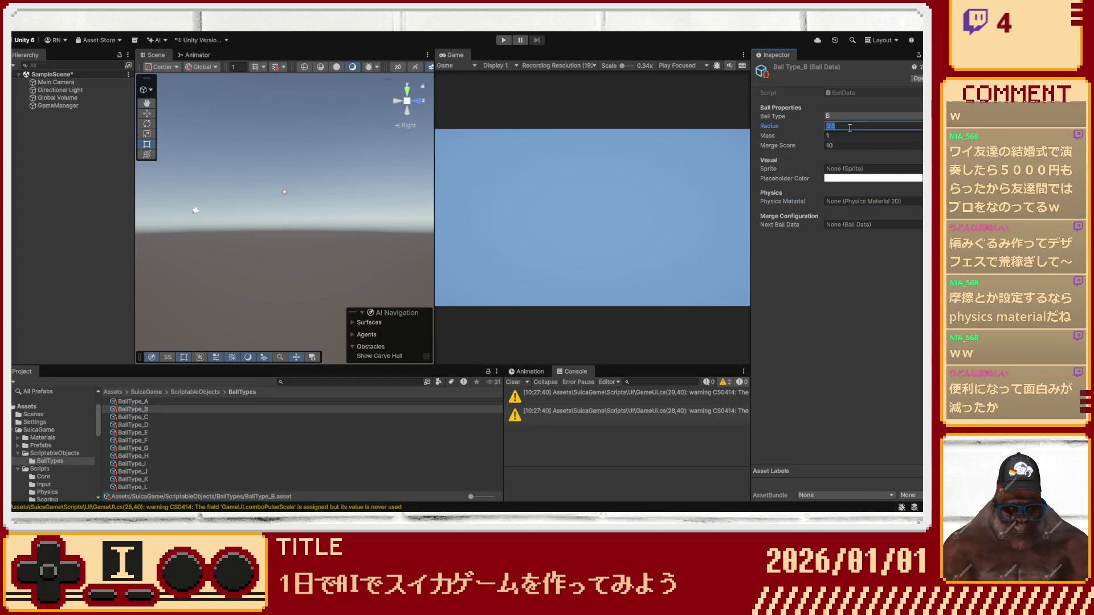
Give BallType_B radius 0.4, mass 0.7 and the Knob sprite, then select BallType_C.
{"action": "type", "text": "0.4"}
{"action": "left_click", "coordinate": [845, 134]}
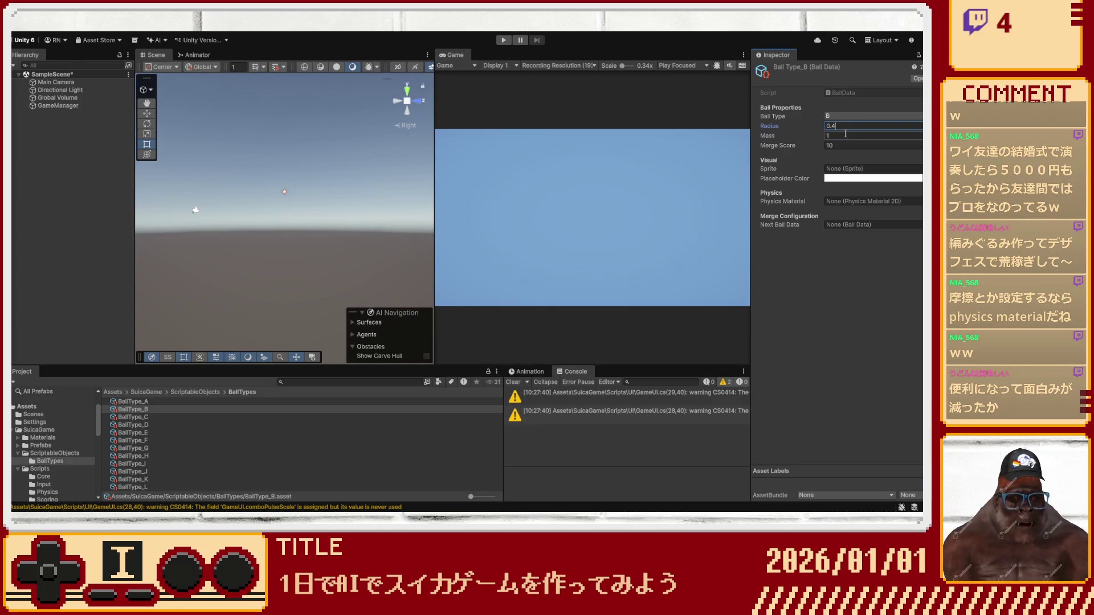
{"action": "type", "text": "0.7"}
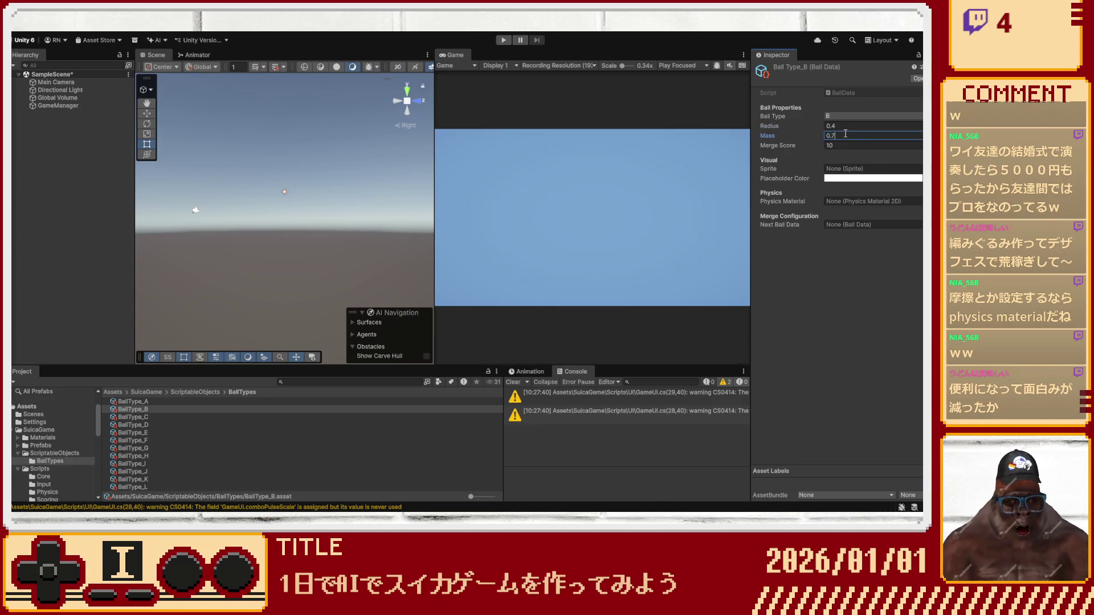
{"action": "left_click", "coordinate": [847, 169]}
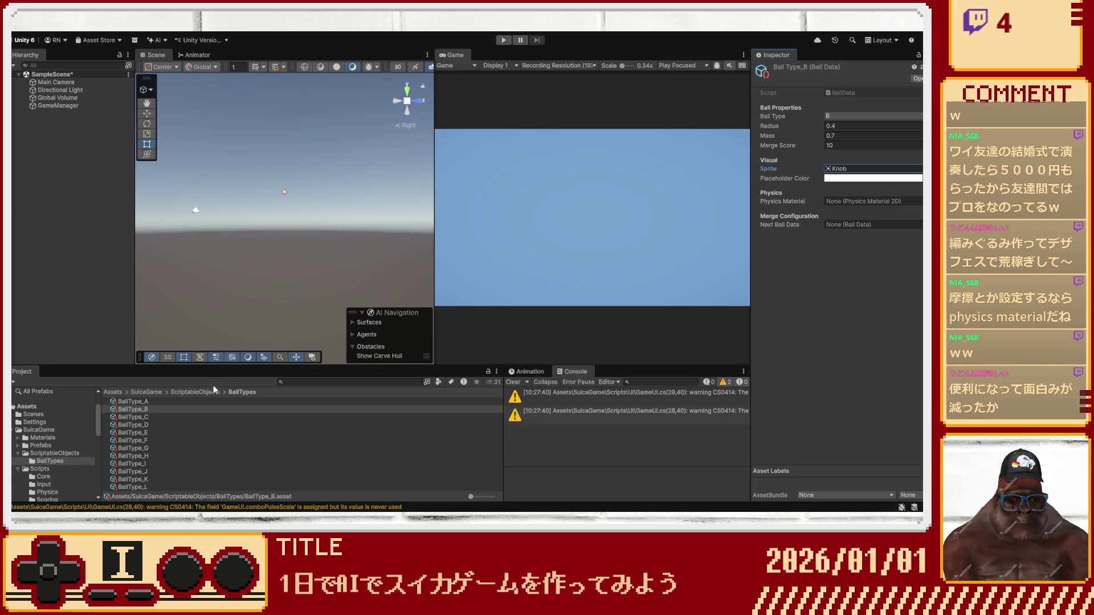
{"action": "left_click", "coordinate": [191, 401]}
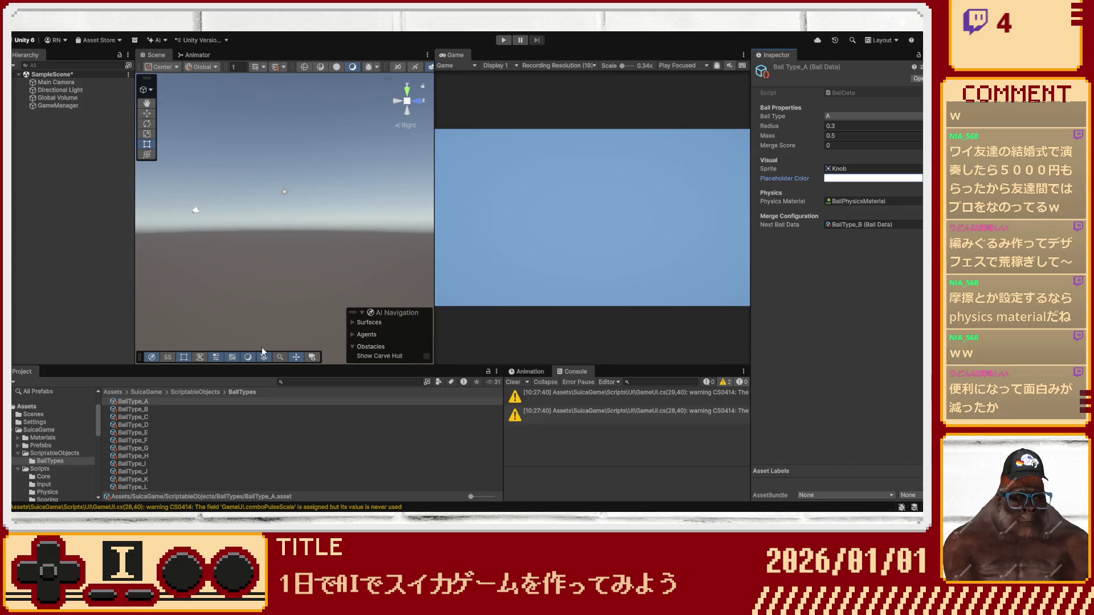
{"action": "left_click", "coordinate": [154, 408]}
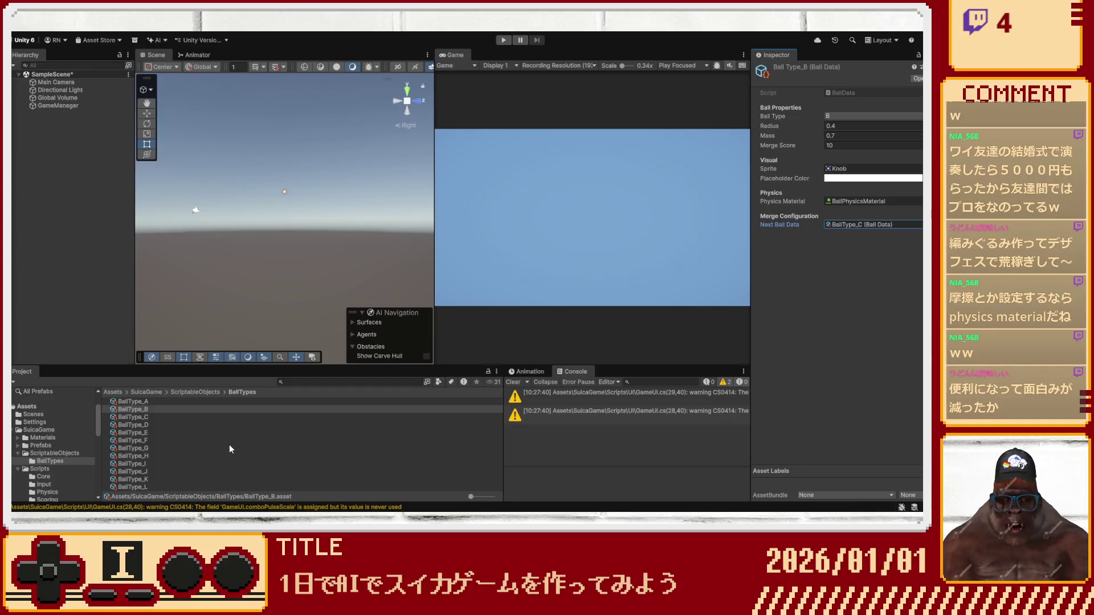
{"action": "left_click", "coordinate": [146, 417]}
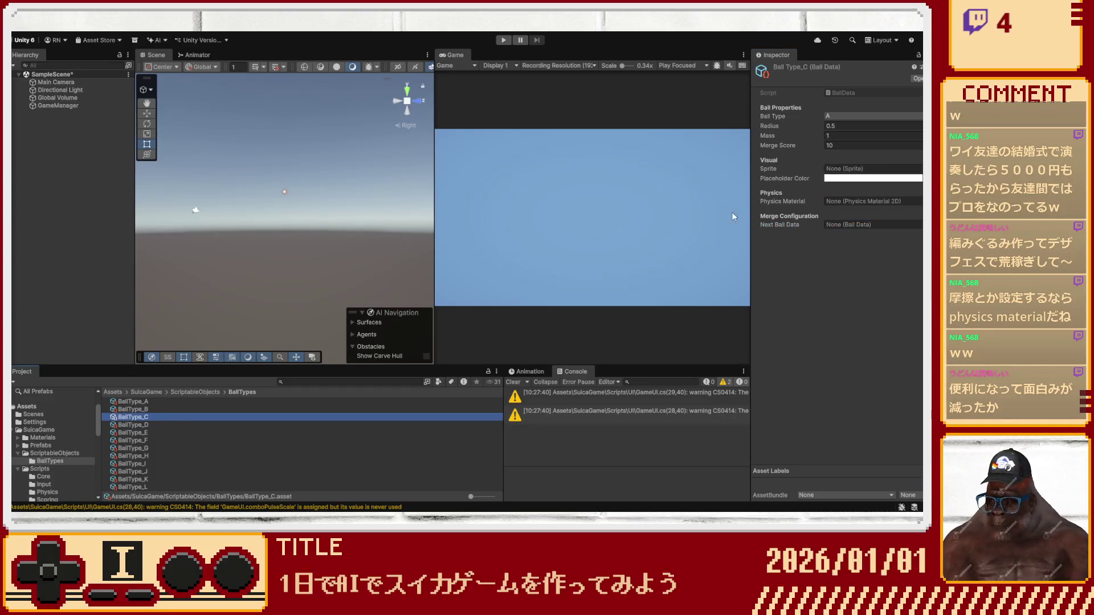
{"action": "left_click", "coordinate": [834, 117]}
Set BallType_C to type C, merge score 20, Knob sprite, BallPhysicsMaterial and next ball BallType_D.
{"action": "type", "text": "C"}
{"action": "left_click", "coordinate": [838, 127]}
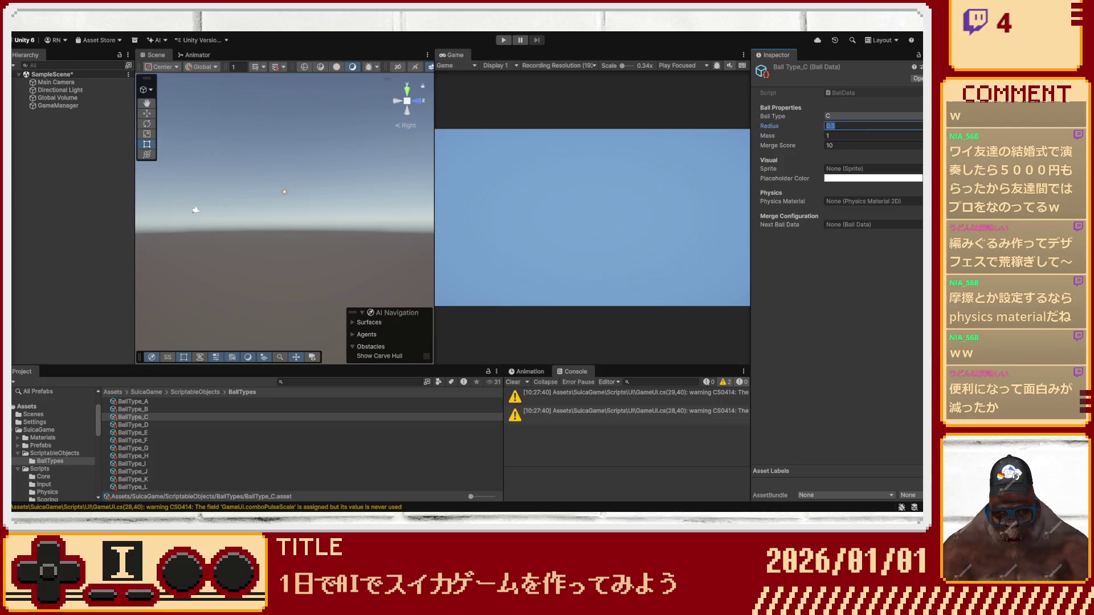
{"action": "left_click", "coordinate": [835, 145]}
{"action": "type", "text": "20"}
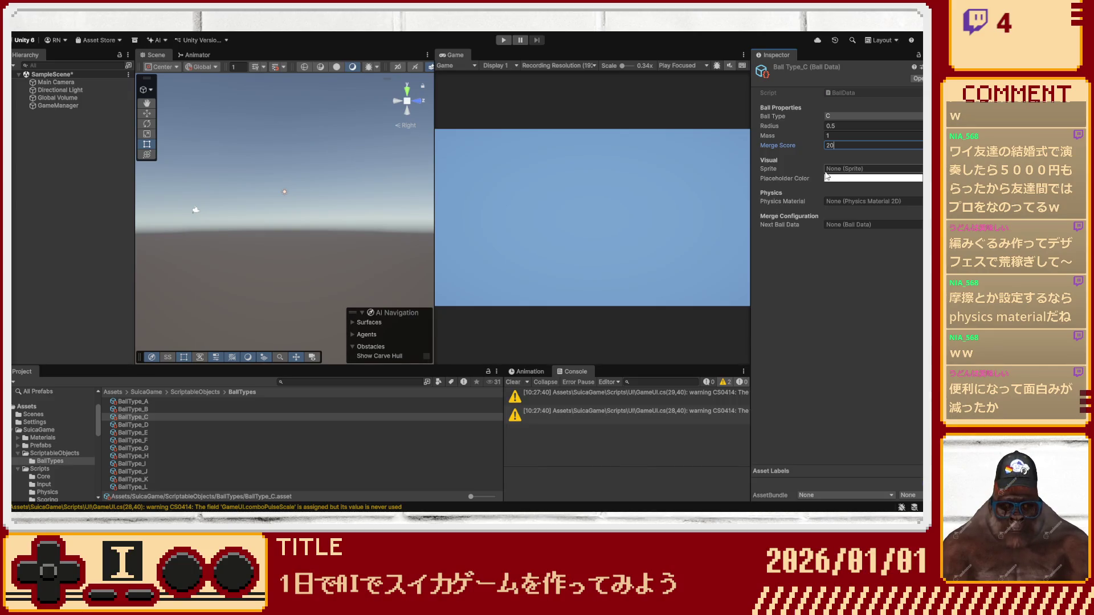
{"action": "left_click", "coordinate": [827, 170]}
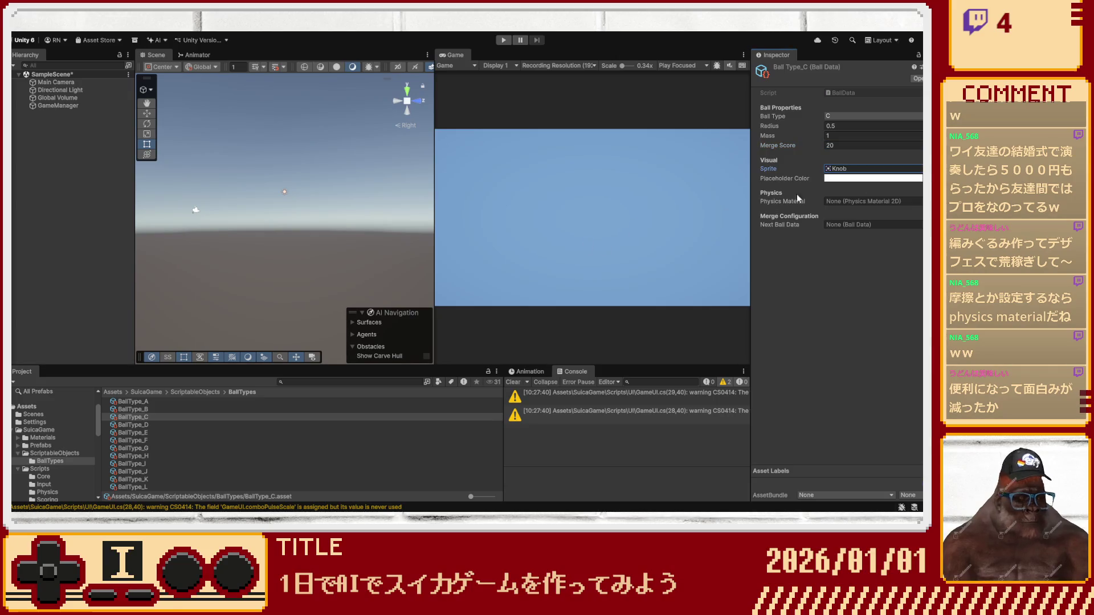
{"action": "left_click", "coordinate": [907, 202]}
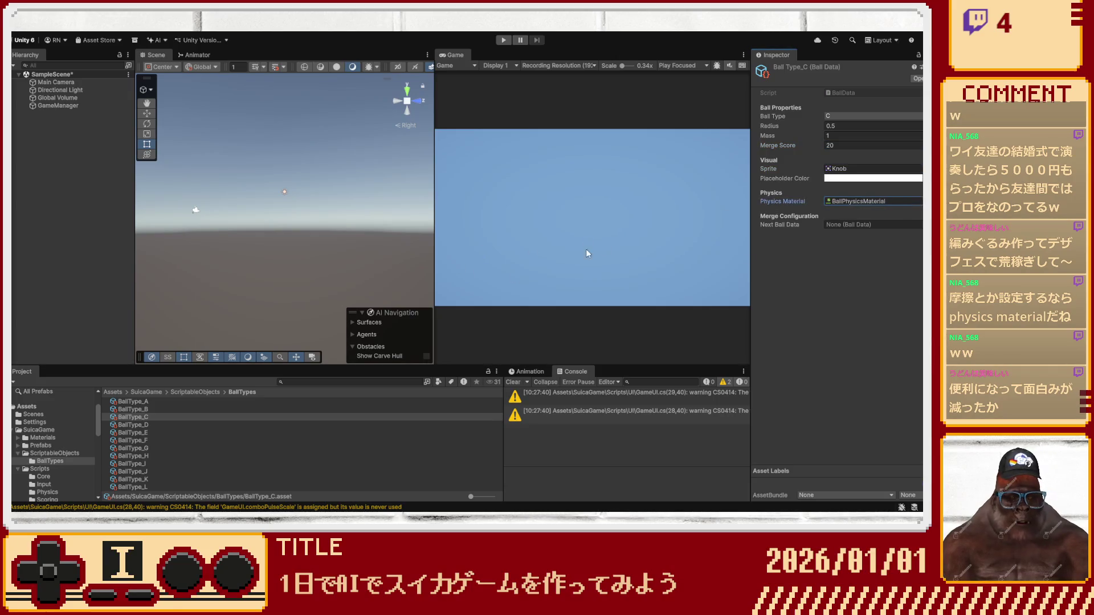
{"action": "mouse_move", "coordinate": [146, 421]}
{"action": "left_mouse_down"}
{"action": "mouse_move", "coordinate": [622, 312]}
{"action": "mouse_move", "coordinate": [855, 225]}
{"action": "left_mouse_up"}
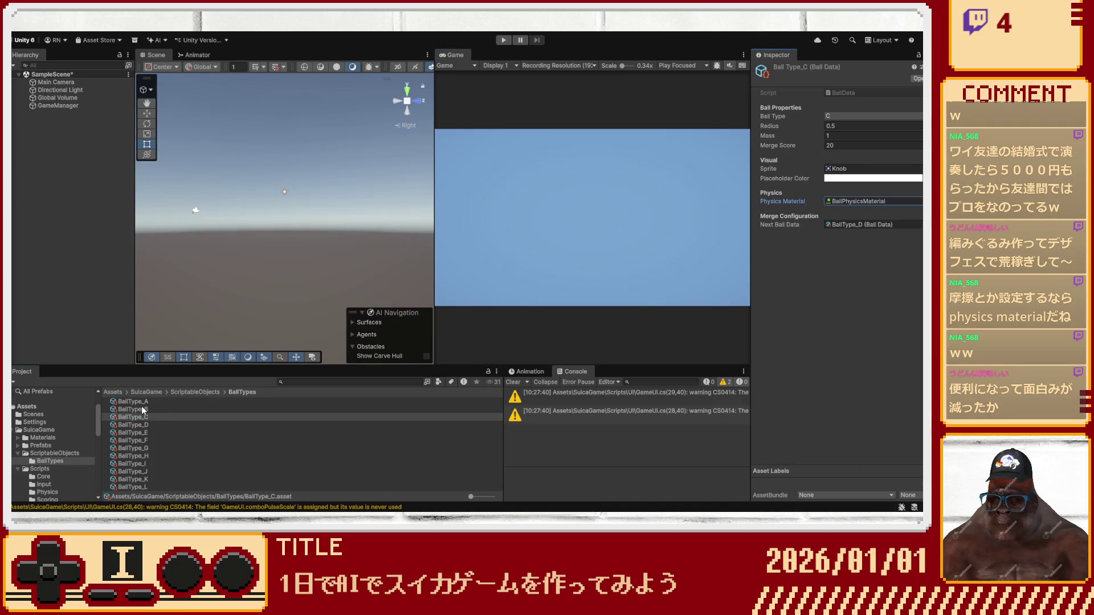
Change BallType_A's placeholder colour to orange, then select BallType_B.
{"action": "left_click", "coordinate": [156, 402]}
{"action": "left_click", "coordinate": [905, 179]}
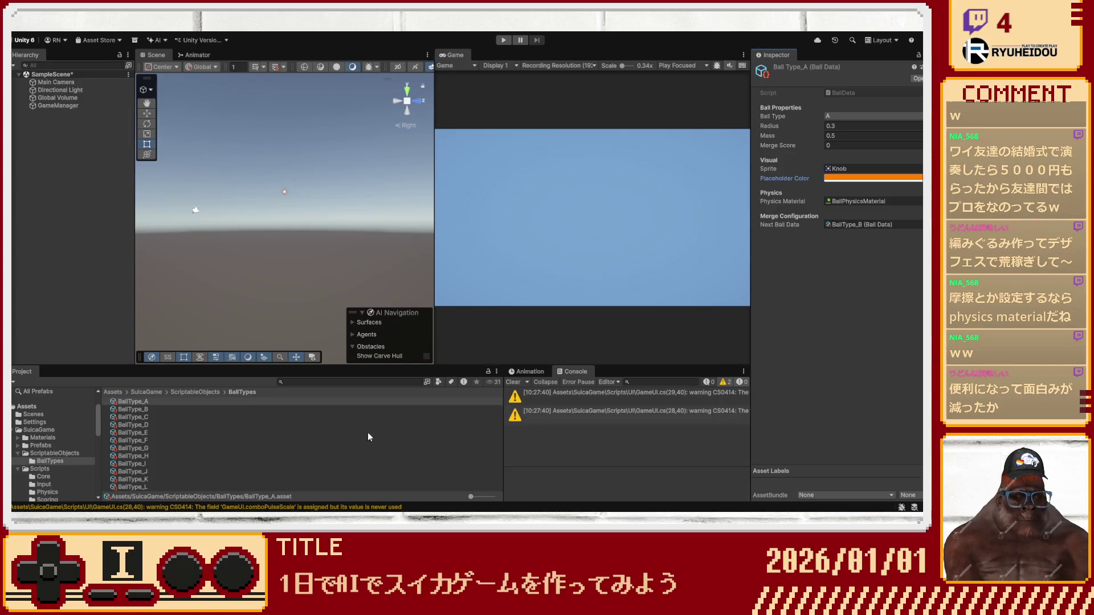
{"action": "left_click", "coordinate": [183, 409]}
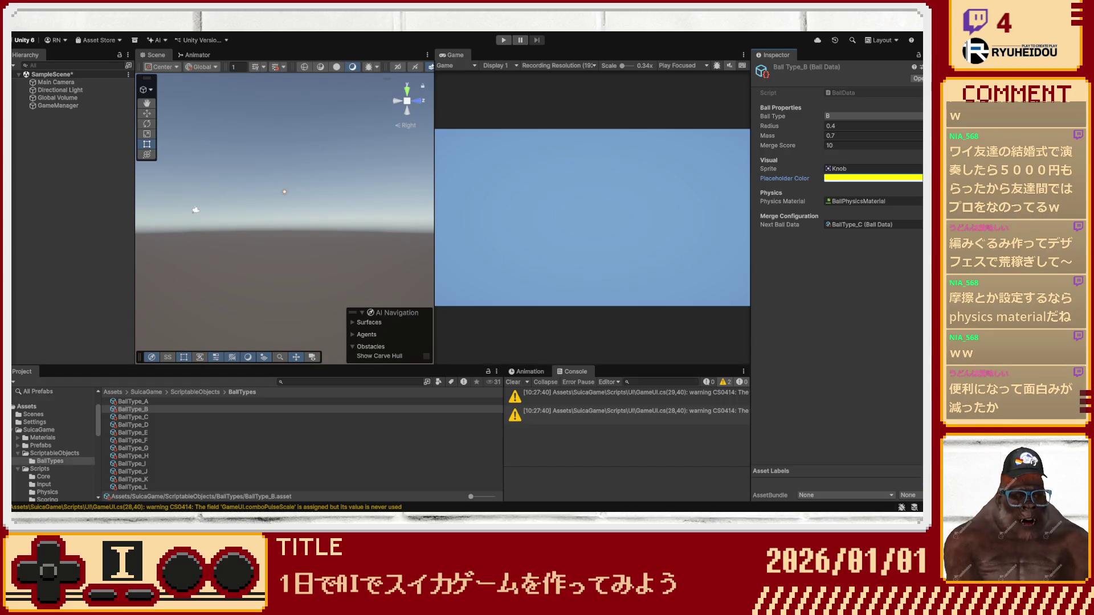
Revise BallType_C's placeholder colour and change BallType_A's to red.
{"action": "left_click", "coordinate": [162, 418]}
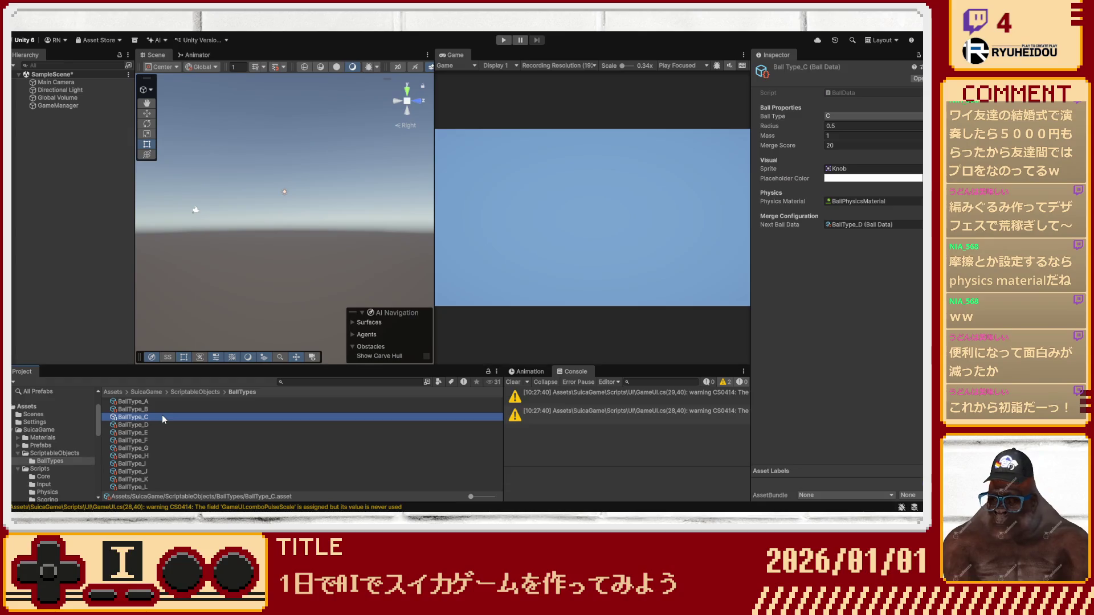
{"action": "left_click", "coordinate": [901, 183]}
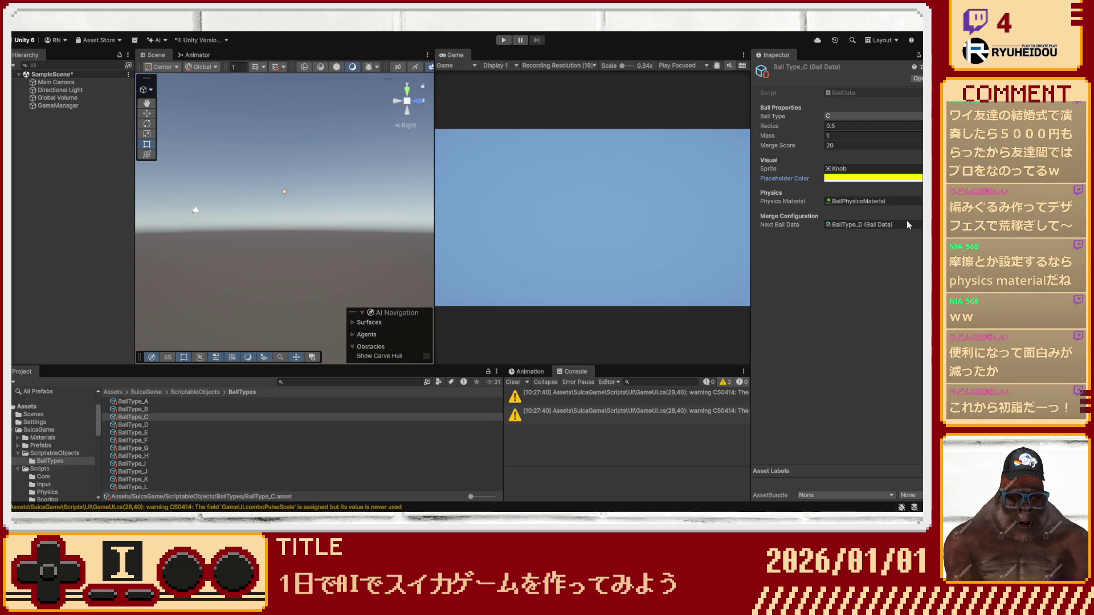
{"action": "left_click", "coordinate": [133, 402]}
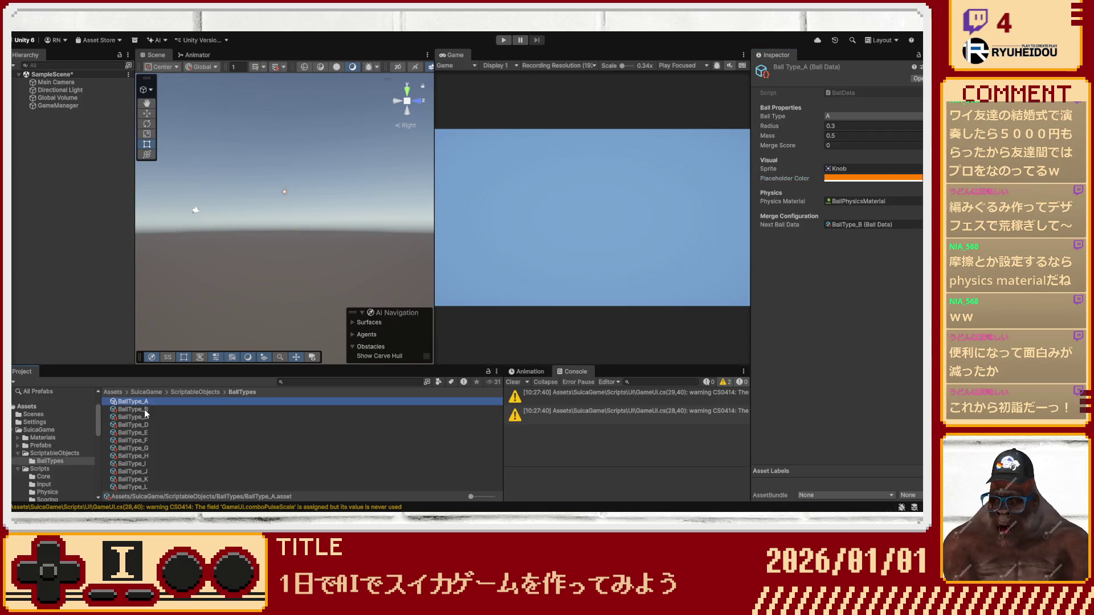
{"action": "left_click", "coordinate": [846, 180]}
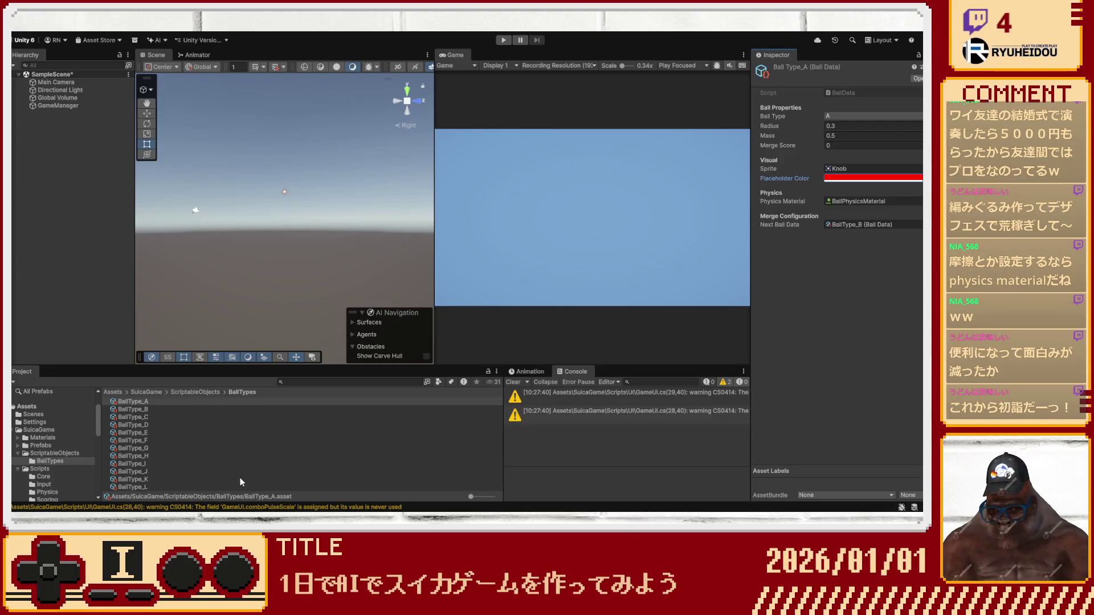
Change BallType_B's placeholder colour to orange, then select BallType_D.
{"action": "left_click", "coordinate": [132, 409]}
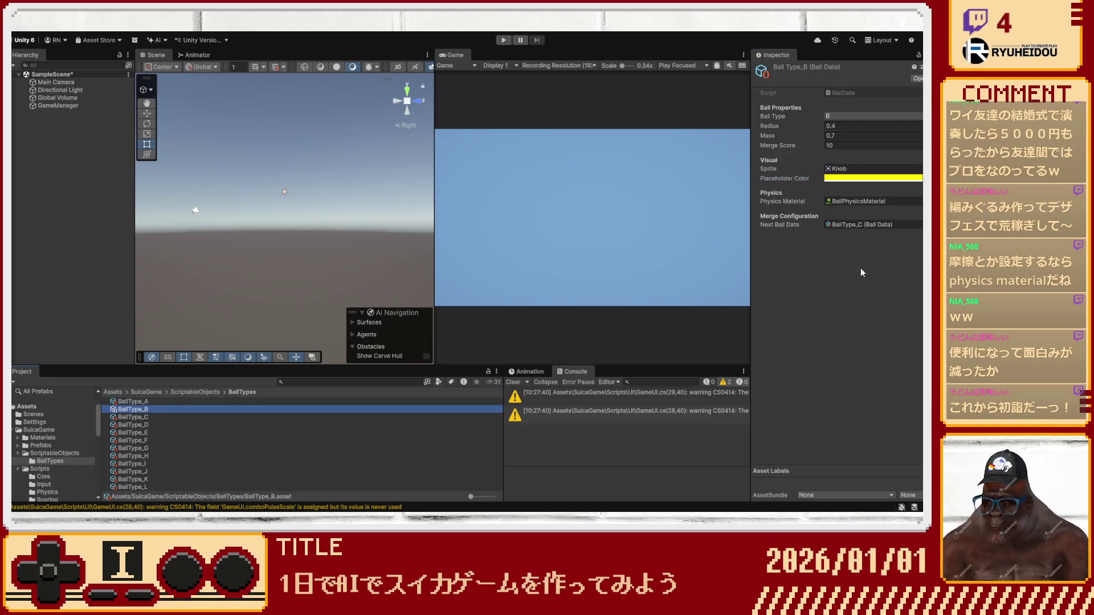
{"action": "left_click", "coordinate": [875, 180]}
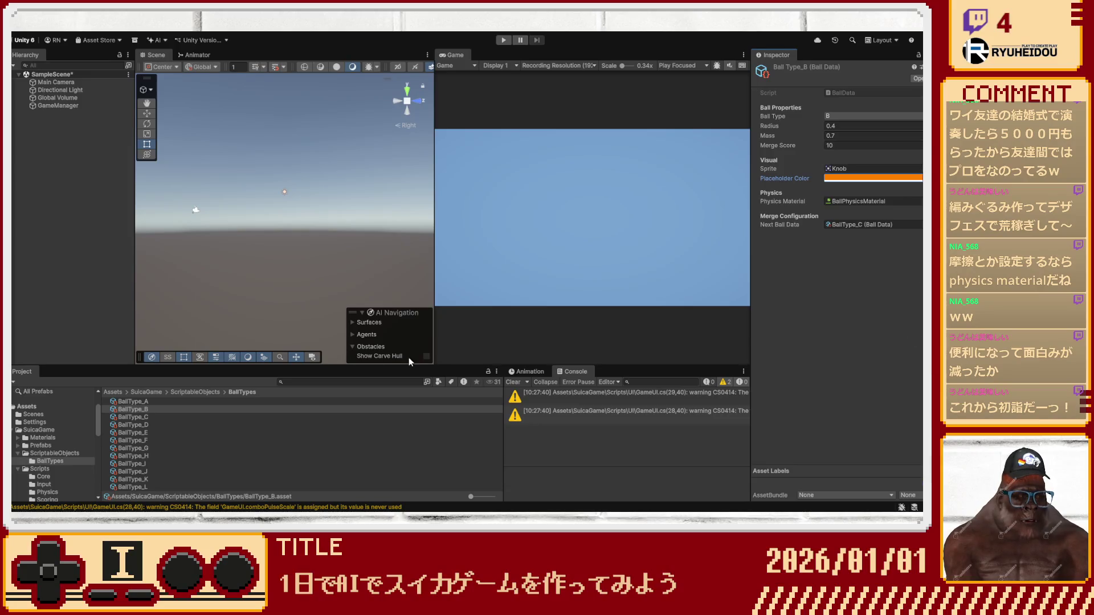
{"action": "left_click", "coordinate": [139, 425]}
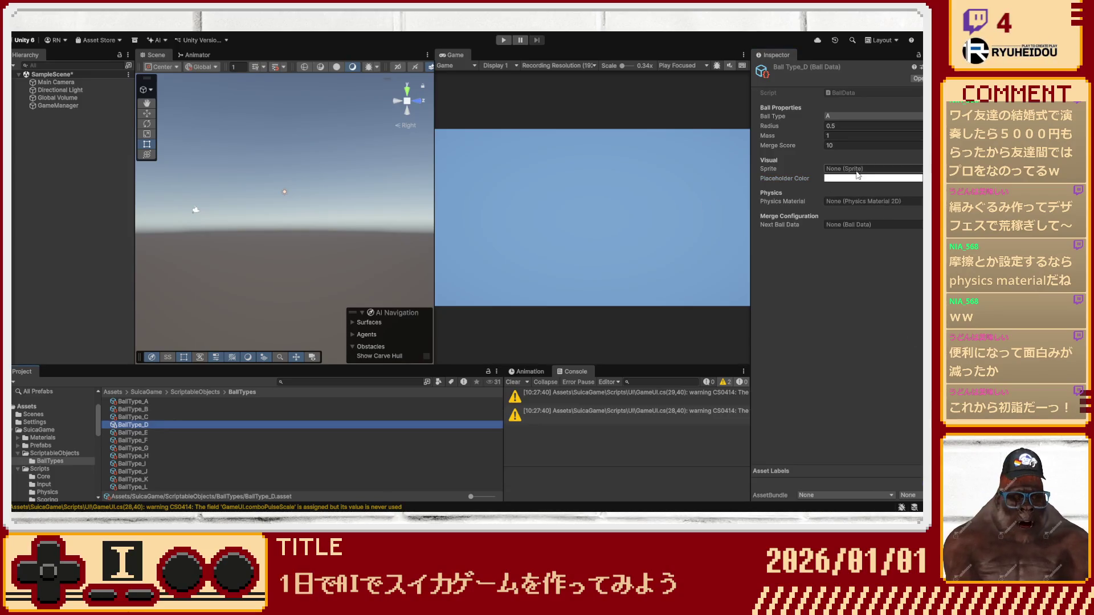
Set BallType_D to type D, radius 0.65, mass 1.4 and merge score 40.
{"action": "left_click", "coordinate": [836, 117]}
{"action": "type", "text": "D"}
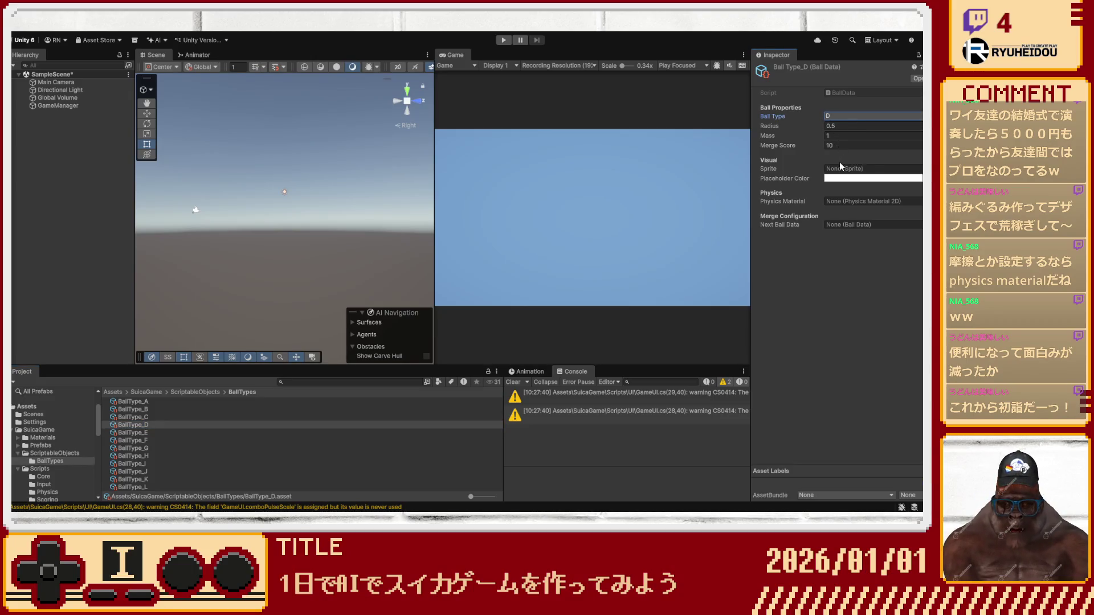
{"action": "left_click", "coordinate": [836, 127]}
{"action": "type", "text": "0"}
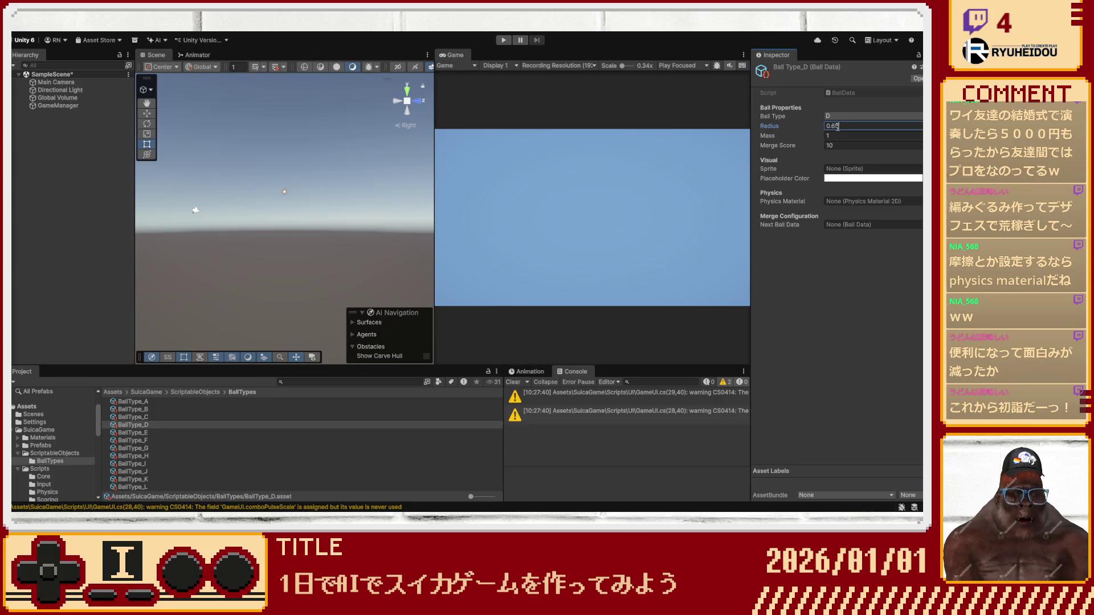
{"action": "key", "text": "Tab"}
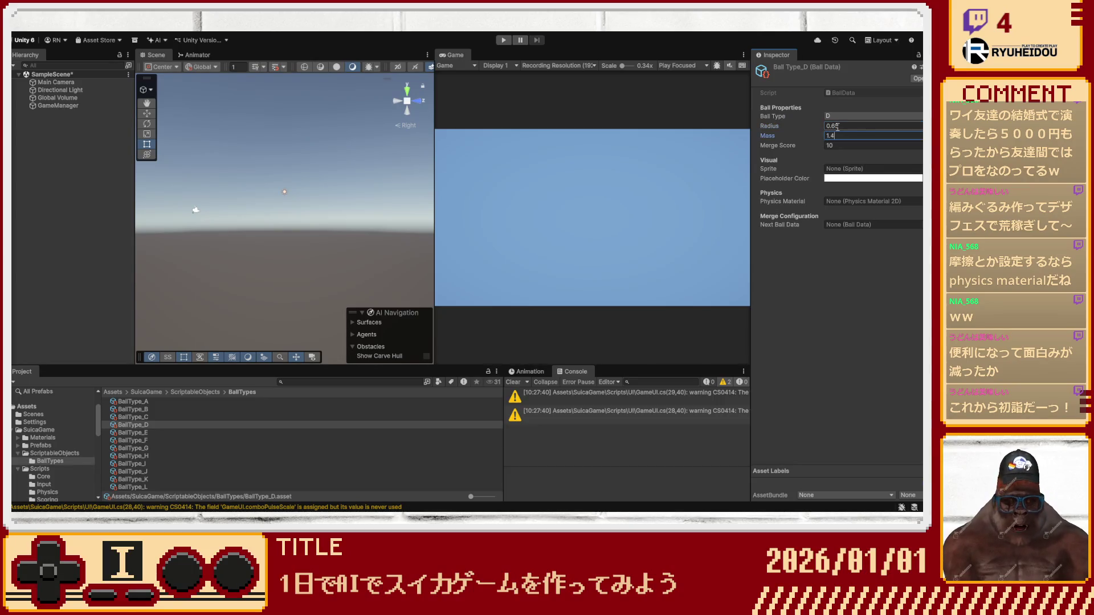
{"action": "type", "text": ".4"}
{"action": "key", "text": "Tab"}
{"action": "type", "text": "40"}
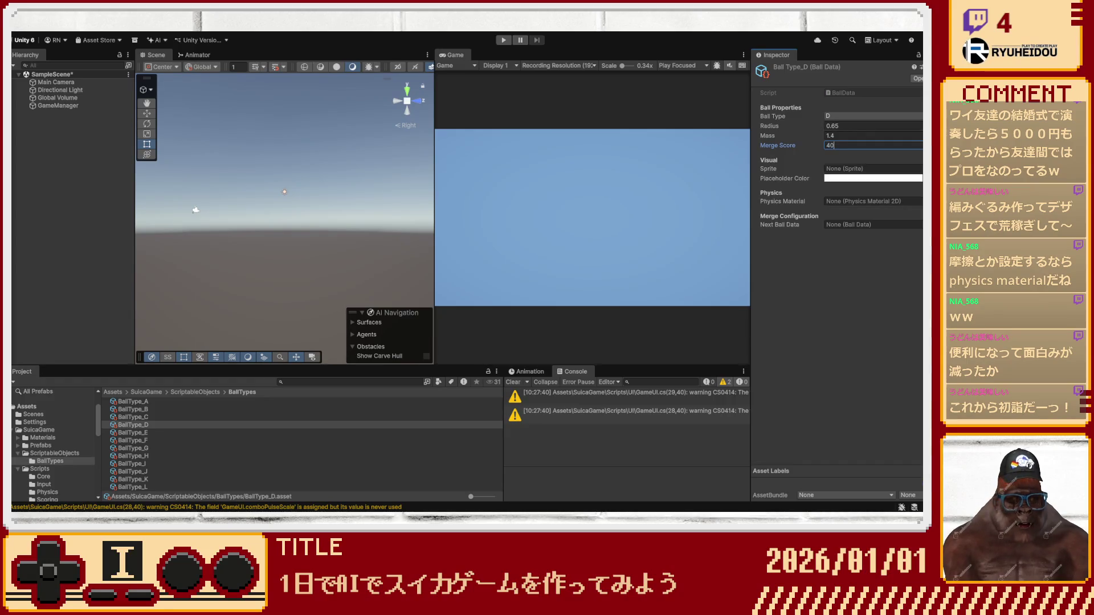
{"action": "key", "text": "Tab"}
{"action": "key", "text": "Tab"}
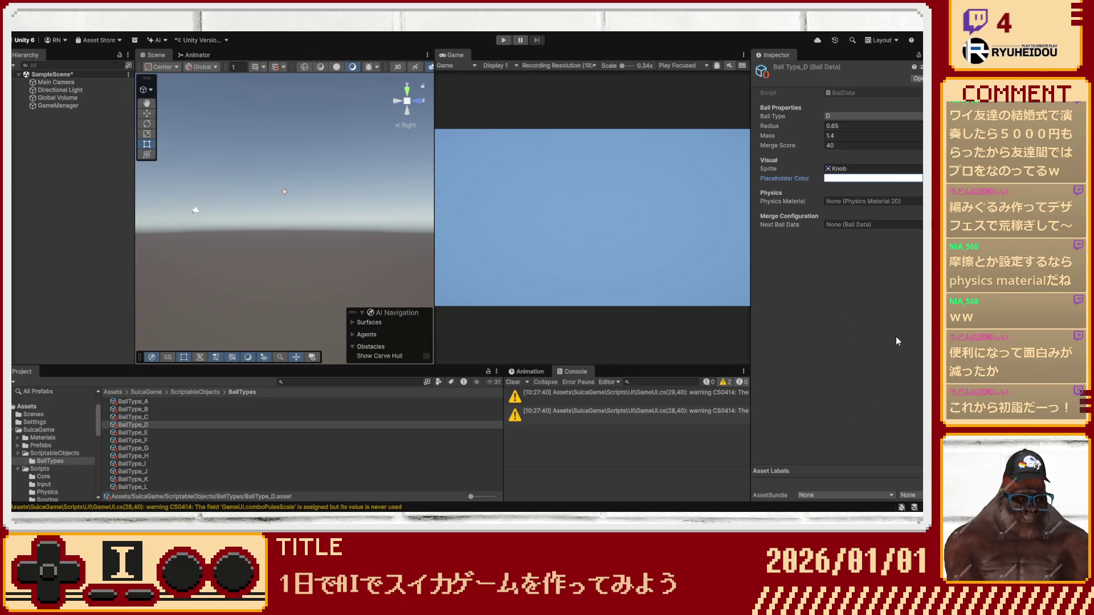
Give BallType_D a green colour, BallPhysicsMaterial and next ball BallType_E, then select BallType_E.
{"action": "key", "text": "ctrl+v"}
{"action": "key", "text": "ctrl+v"}
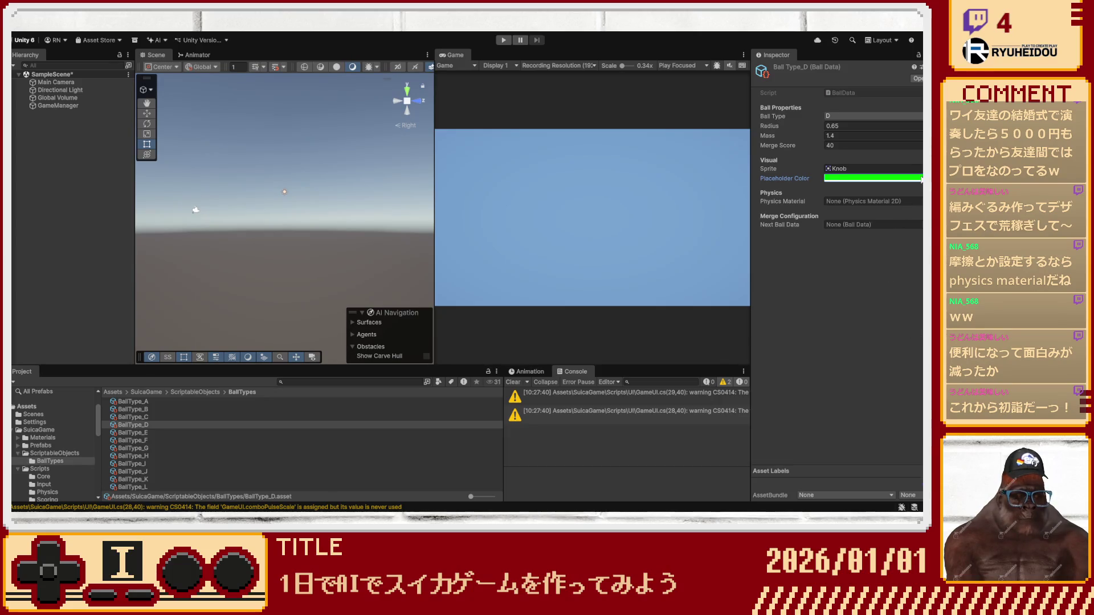
{"action": "left_click", "coordinate": [838, 202]}
{"action": "key", "text": "ctrl+v"}
{"action": "left_click", "coordinate": [873, 225]}
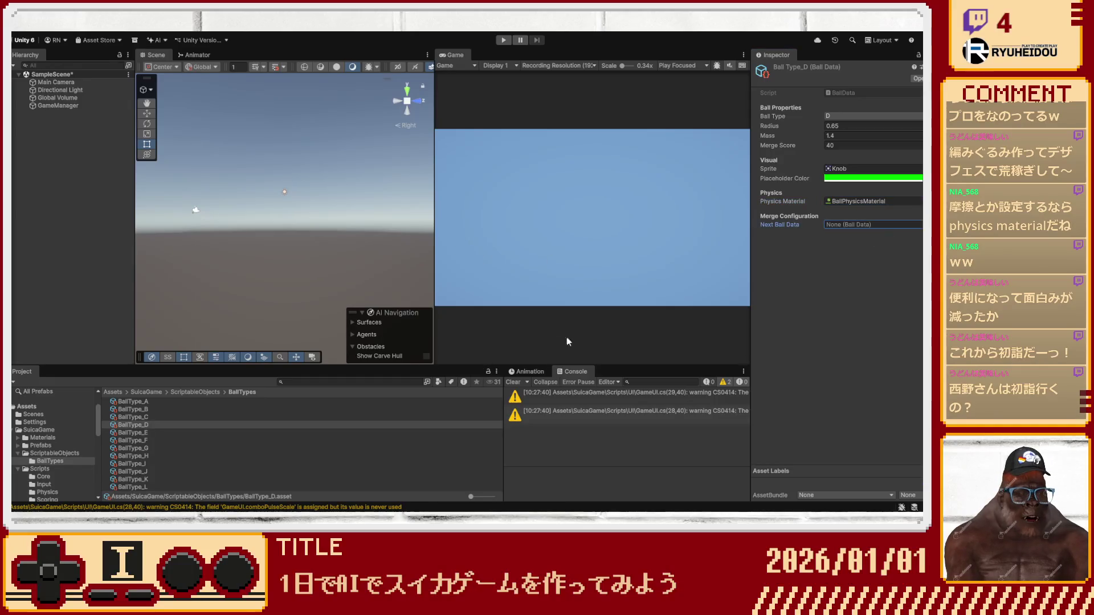
{"action": "key", "text": "ctrl+v"}
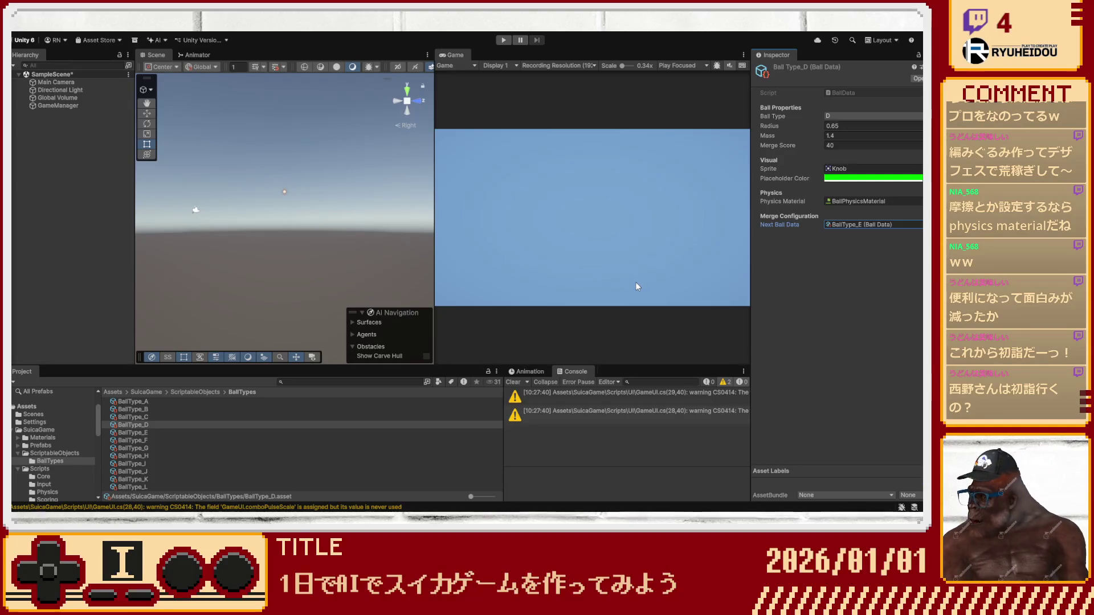
{"action": "left_click", "coordinate": [146, 431]}
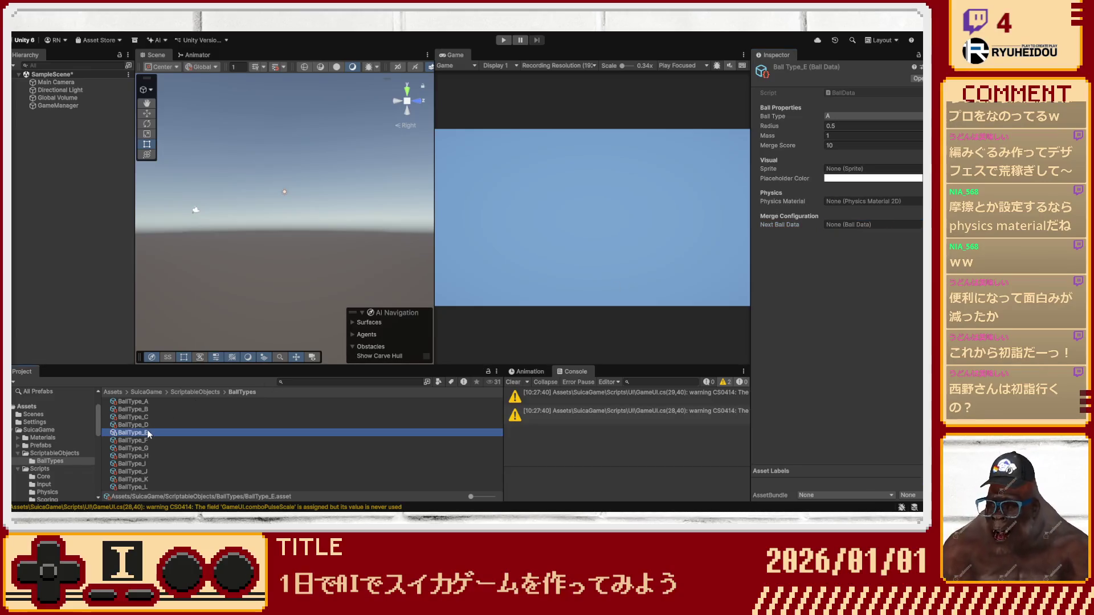
Assign the shared Knob sprite to BallType_E through BallType_L at once.
{"action": "left_click", "coordinate": [149, 484], "text": "shift"}
{"action": "left_click", "coordinate": [895, 168]}
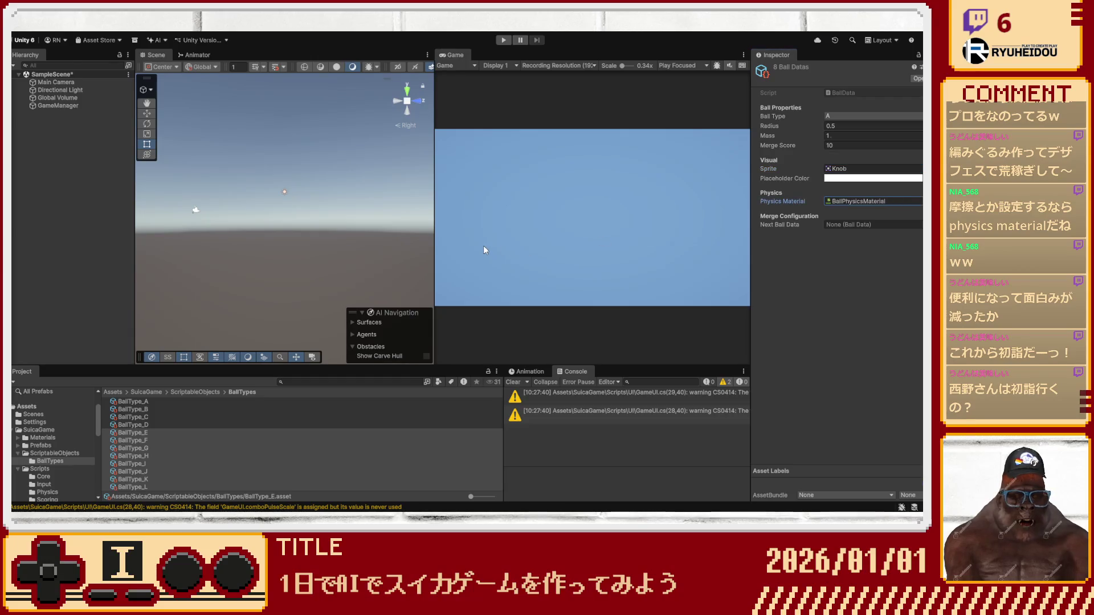
{"action": "left_click", "coordinate": [228, 433]}
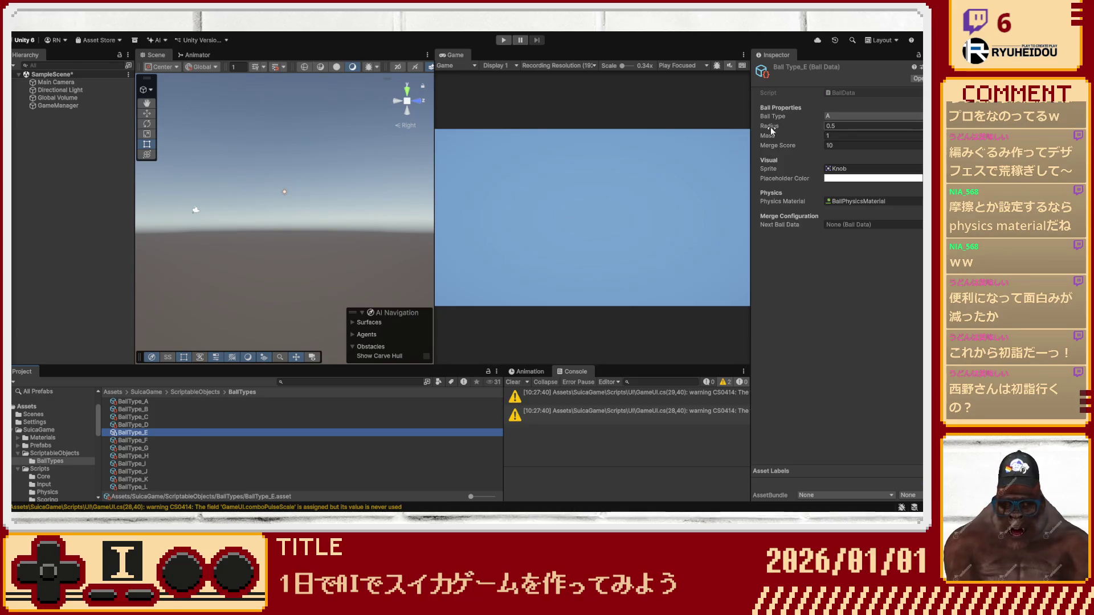
{"action": "type", "text": "E"}
Set BallType_E to radius 0.8, mass 2 and merge score 80.
{"action": "left_click", "coordinate": [844, 125]}
{"action": "type", "text": "0.8"}
{"action": "key", "text": "Tab"}
{"action": "type", "text": "2"}
{"action": "key", "text": "Tab"}
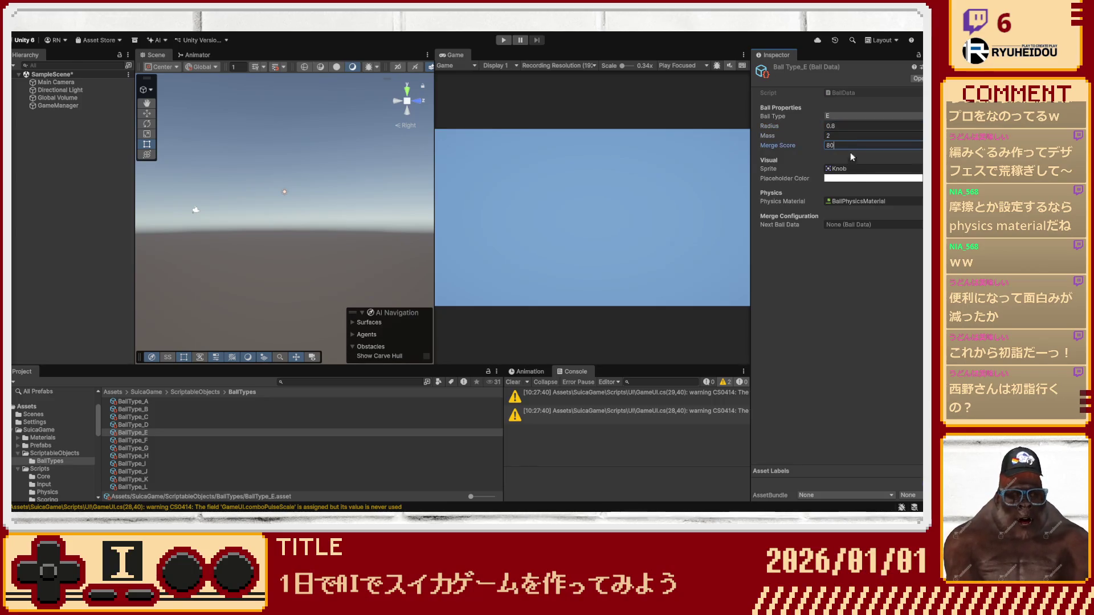
{"action": "left_click", "coordinate": [877, 224]}
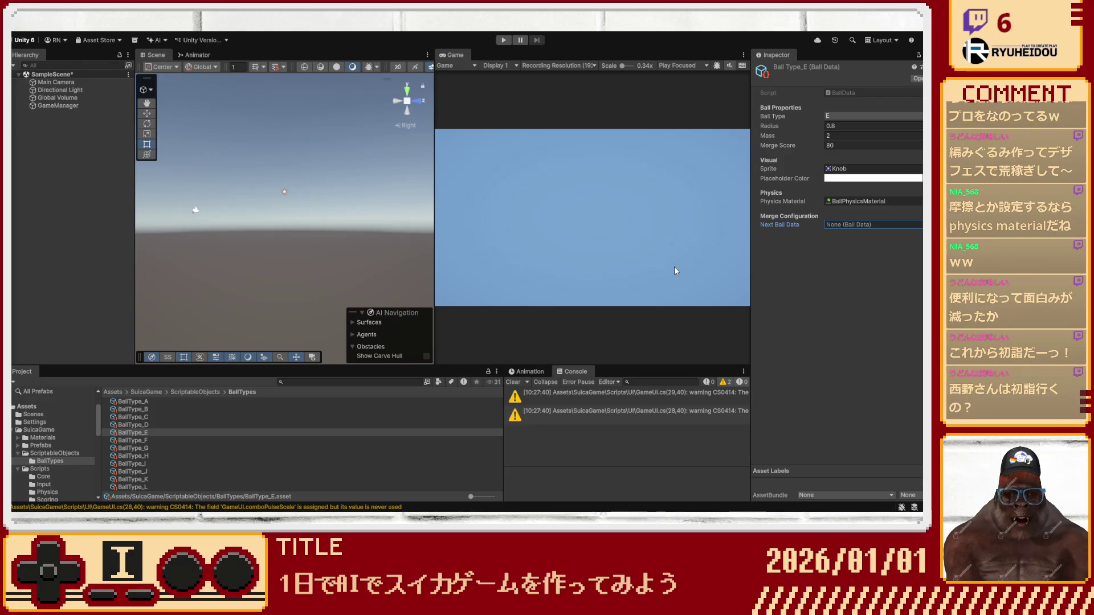
Set BallType_F to type F, radius 1, mass 2.8, score 160, next ball BallType_G.
{"action": "left_click", "coordinate": [132, 439]}
{"action": "left_click", "coordinate": [851, 117]}
{"action": "type", "text": "F"}
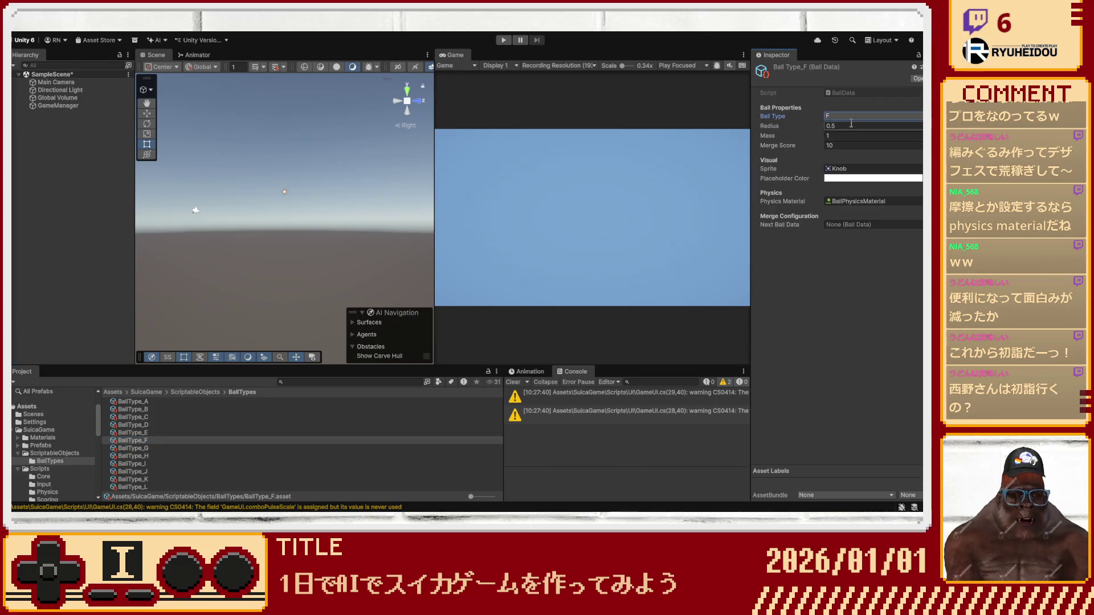
{"action": "key", "text": "Return"}
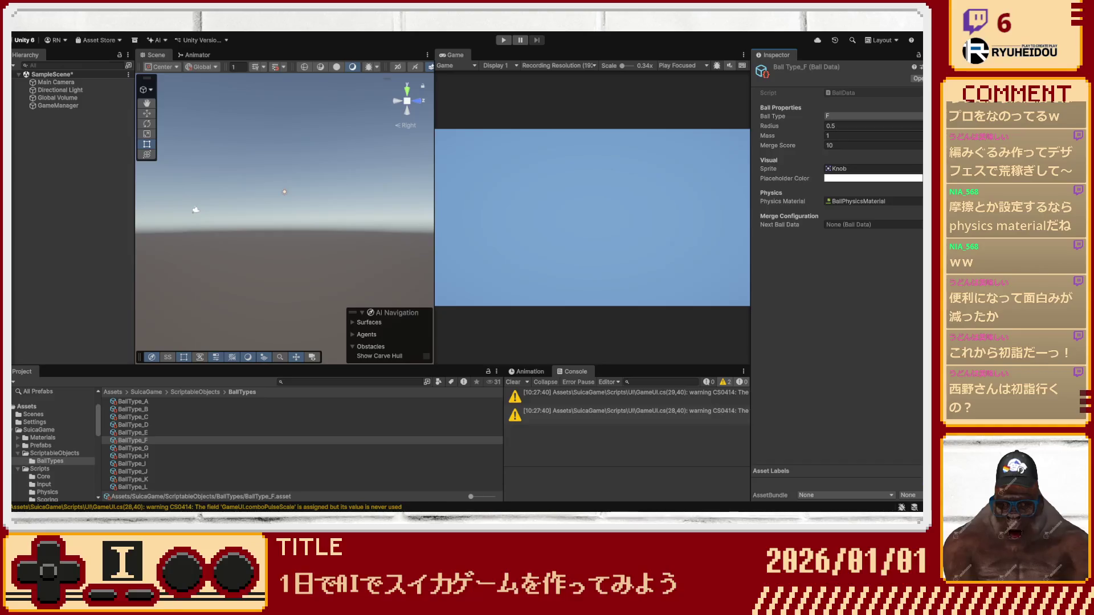
{"action": "left_click", "coordinate": [865, 125]}
{"action": "type", "text": "1"}
{"action": "key", "text": "Tab"}
{"action": "type", "text": "2.8"}
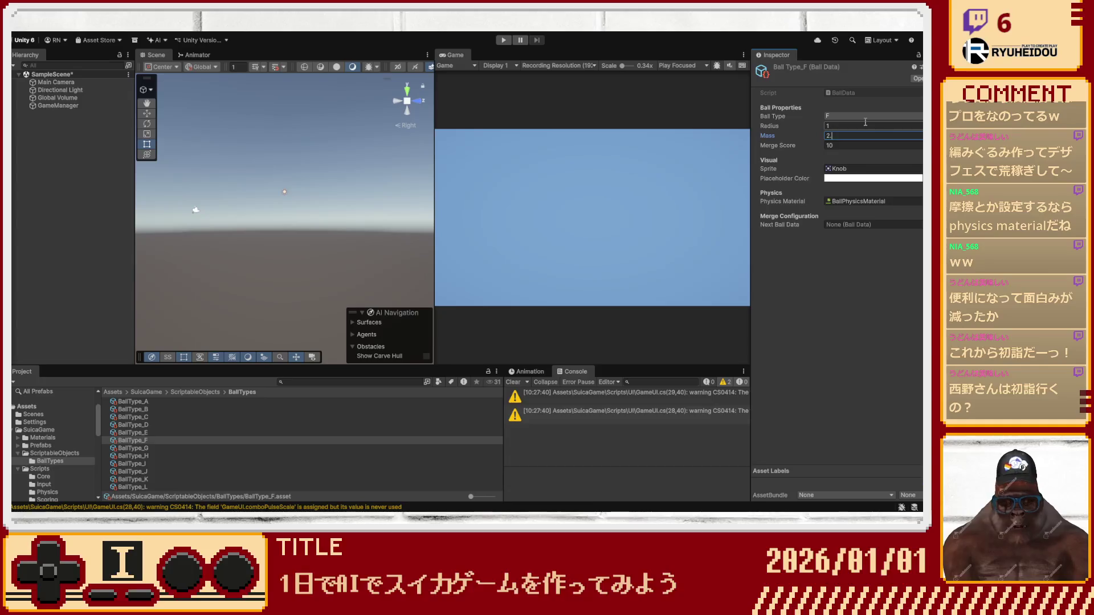
{"action": "key", "text": "Tab"}
{"action": "type", "text": "160"}
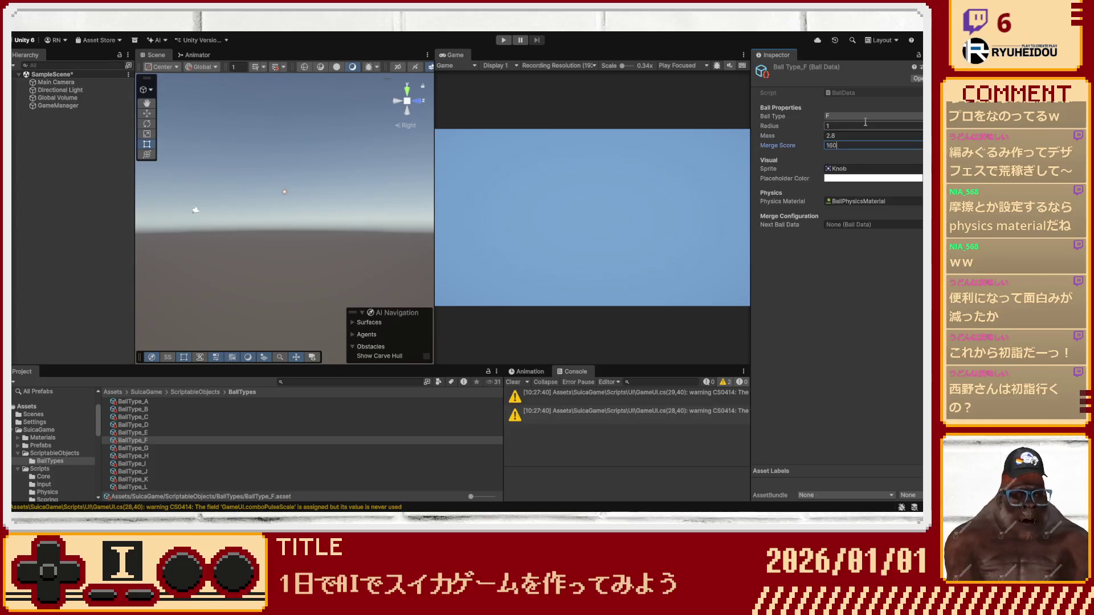
{"action": "left_click", "coordinate": [890, 224]}
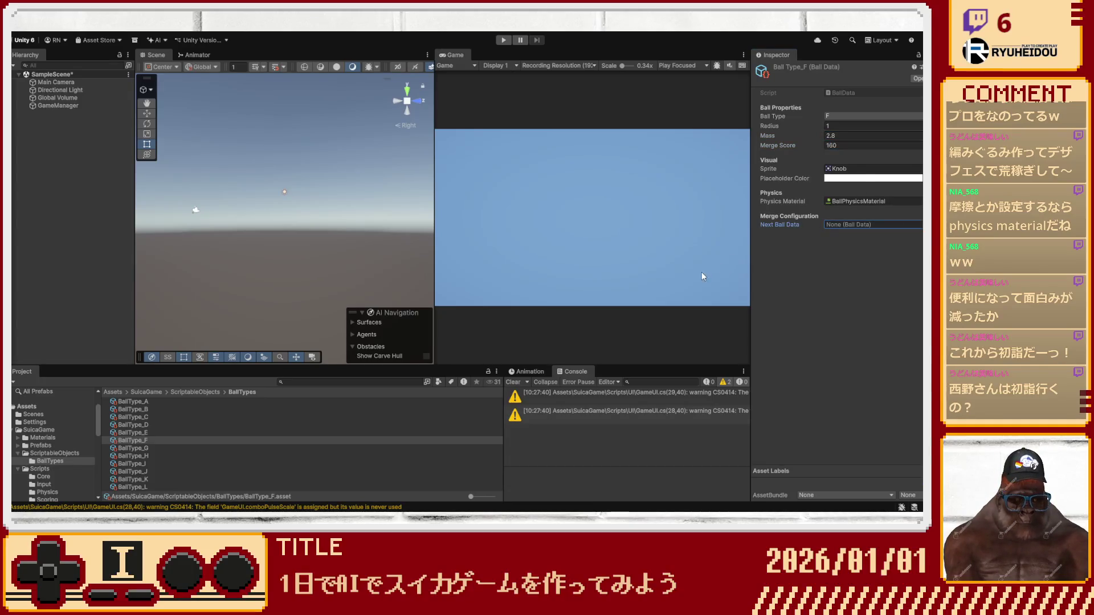
{"action": "key", "text": "ctrl+v"}
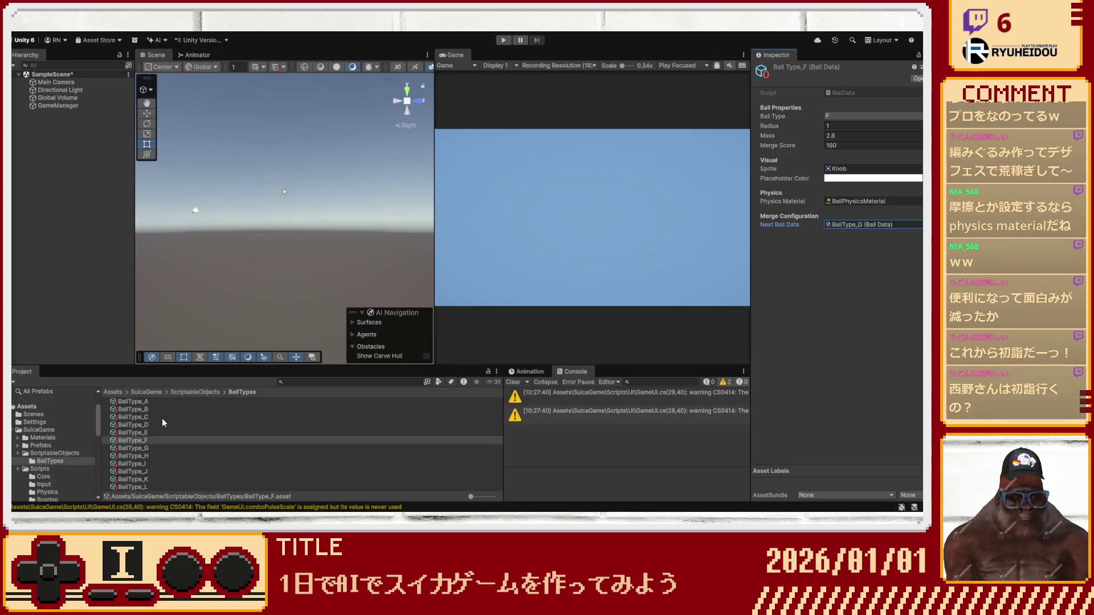
Set BallType_G to radius 1.2, mass 3.8, score 320 and next ball BallType_H.
{"action": "left_click", "coordinate": [148, 448]}
{"action": "left_click", "coordinate": [856, 124]}
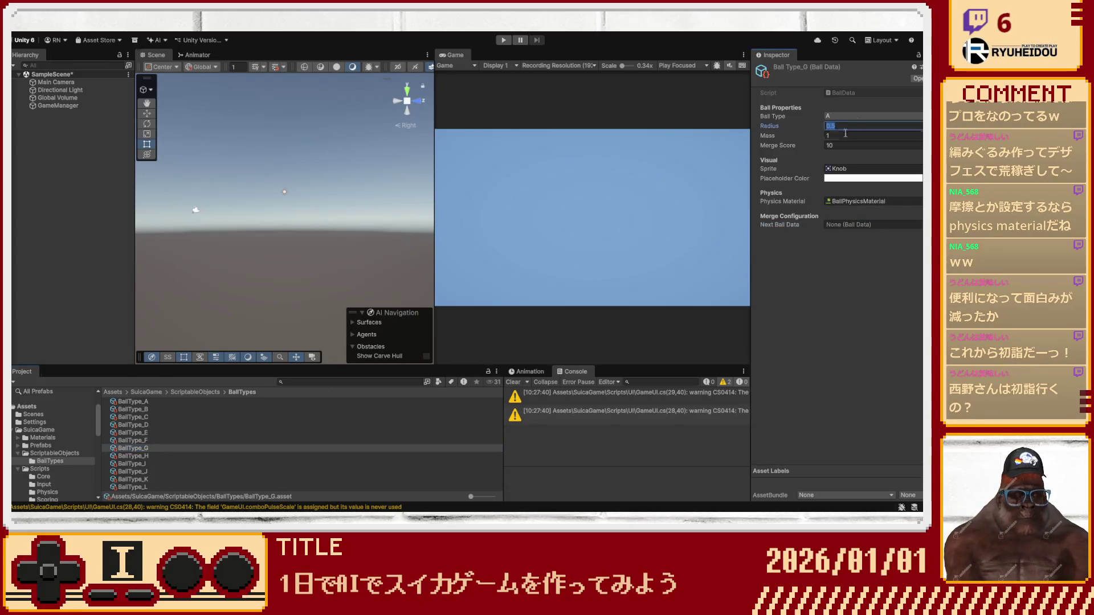
{"action": "type", "text": "1.2"}
{"action": "key", "text": "Tab"}
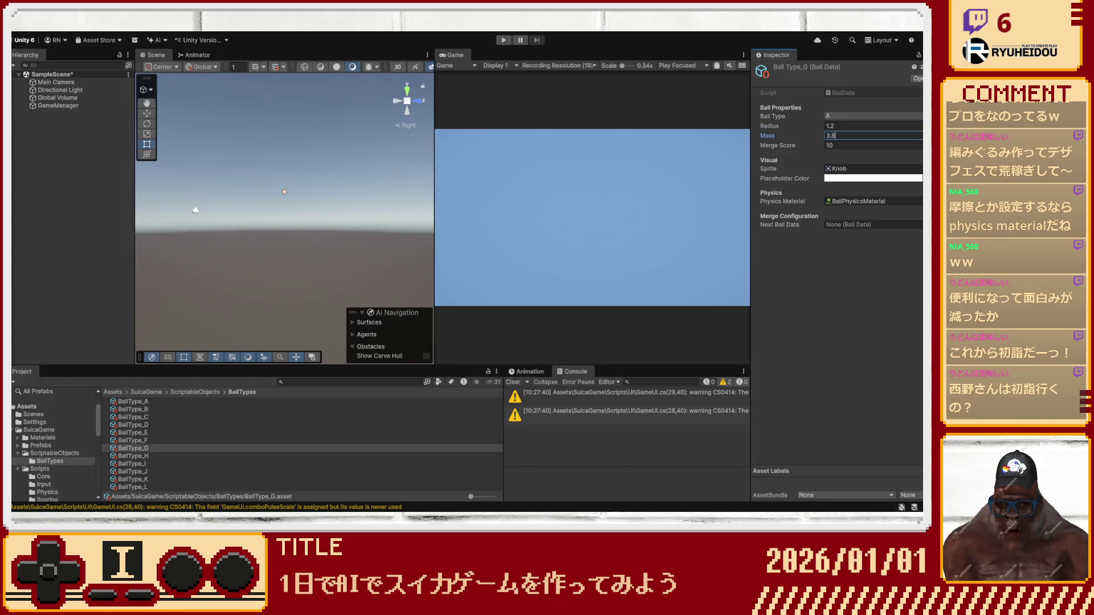
{"action": "type", "text": "3.8"}
{"action": "key", "text": "Tab"}
{"action": "type", "text": "320"}
{"action": "key", "text": "Tab"}
{"action": "key", "text": "Tab"}
{"action": "key", "text": "Tab"}
{"action": "key", "text": "Tab"}
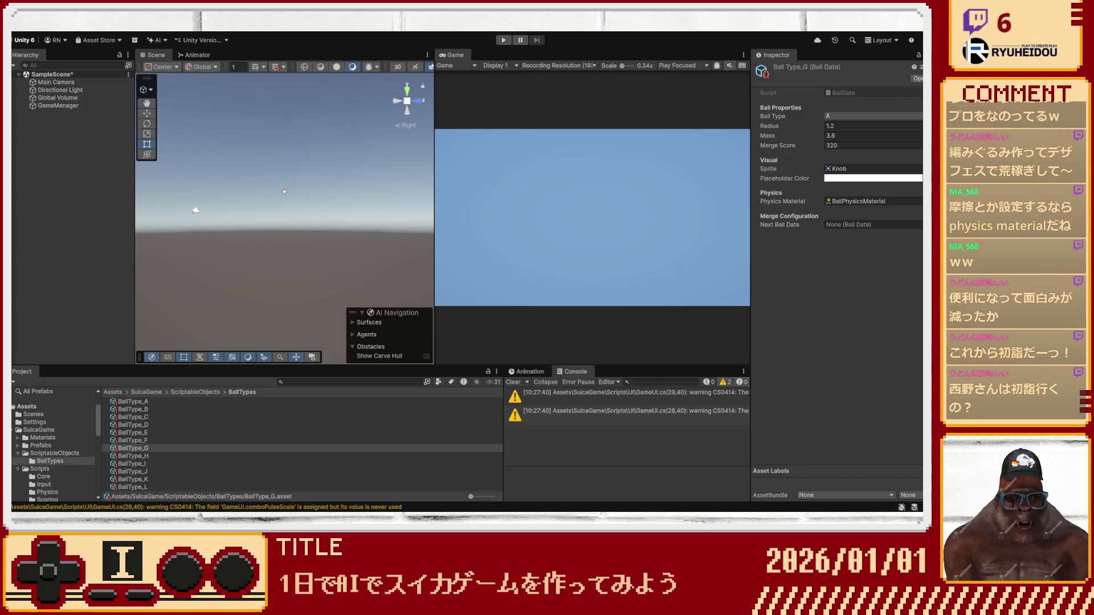
{"action": "left_click_drag", "start_coordinate": [129, 456], "coordinate": [871, 225]}
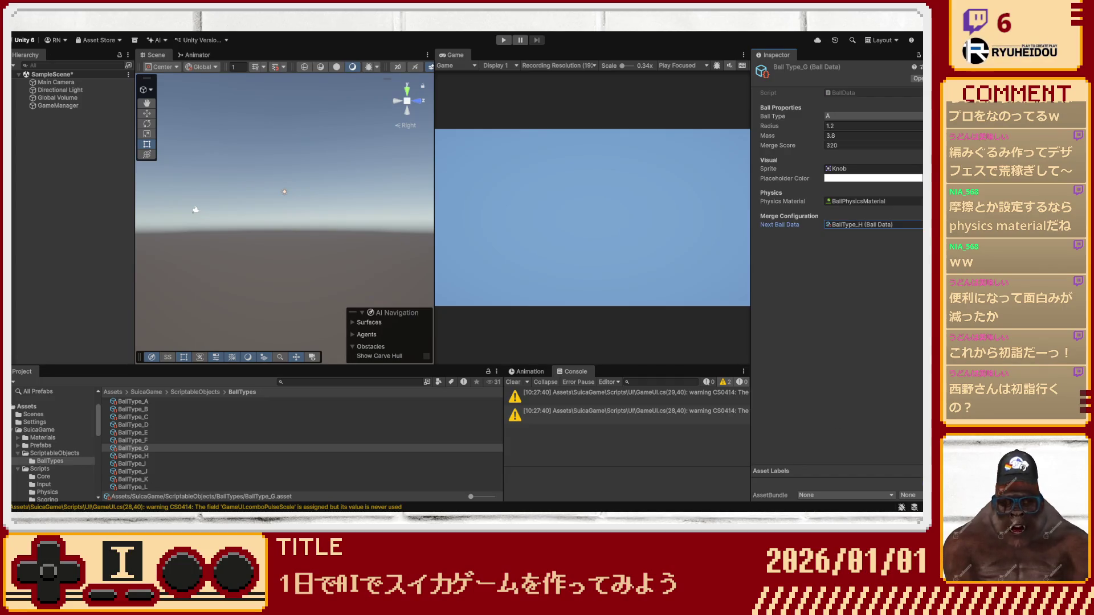
{"action": "left_click", "coordinate": [843, 118]}
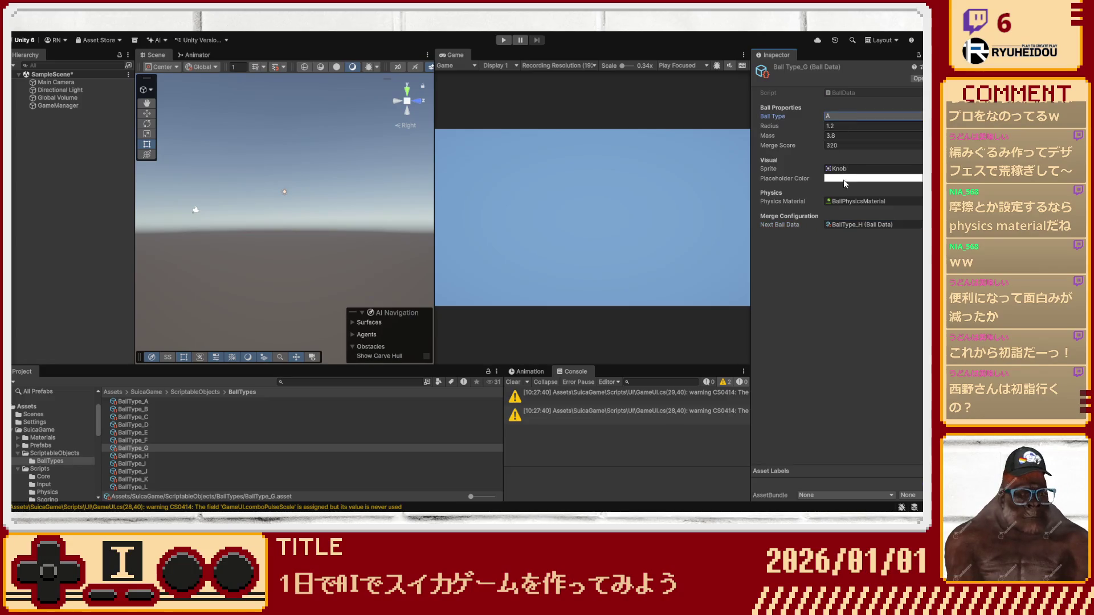
{"action": "type", "text": "G"}
{"action": "left_click", "coordinate": [148, 443]}
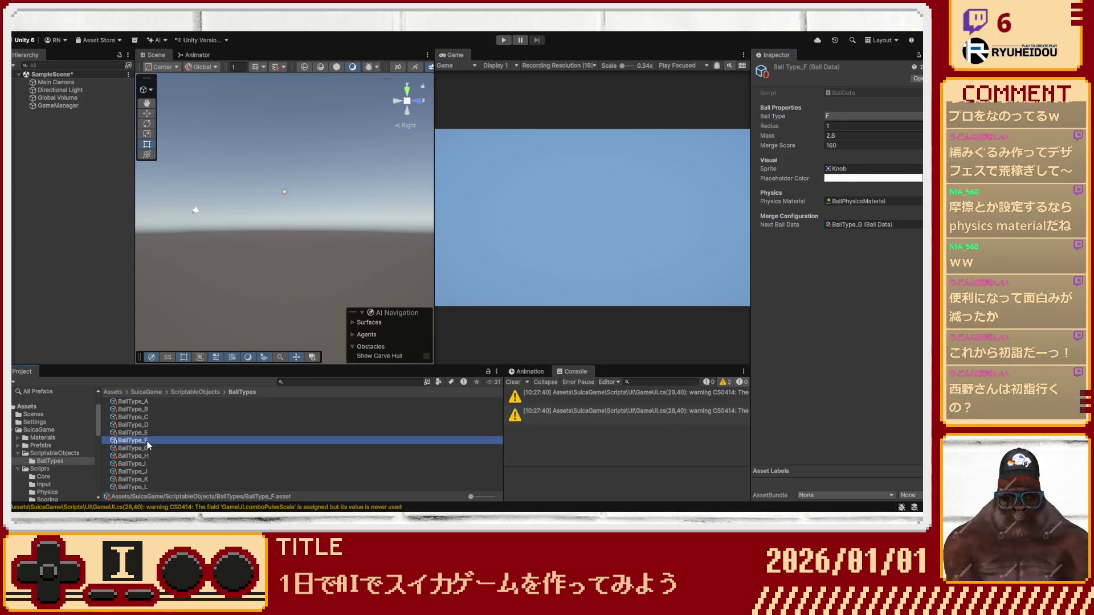
Change BallType_J's Ball Type field from A to J.
{"action": "key", "text": "Up"}
{"action": "key", "text": "Up"}
{"action": "key", "text": "Up"}
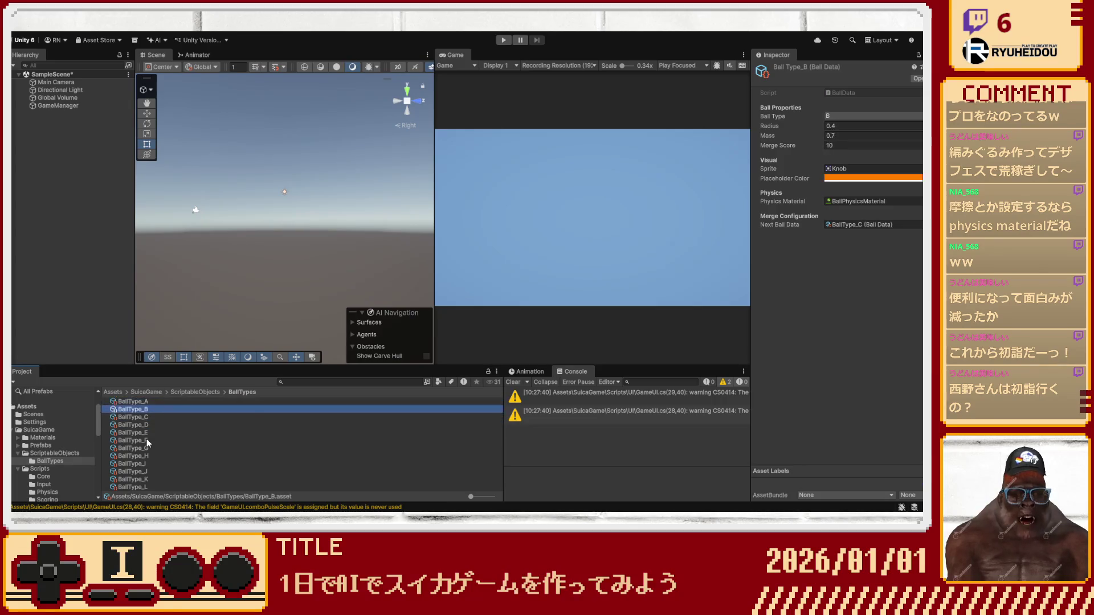
{"action": "key", "text": "Down"}
{"action": "key", "text": "Down"}
{"action": "key", "text": "Down"}
{"action": "key", "text": "Down"}
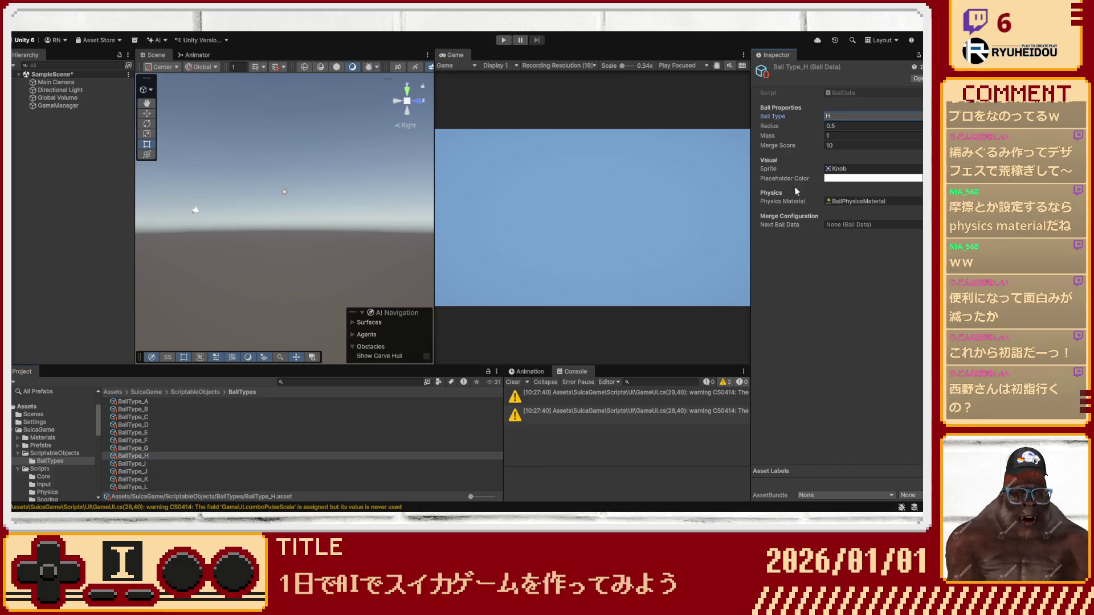
{"action": "left_click", "coordinate": [155, 463]}
{"action": "left_click", "coordinate": [839, 118]}
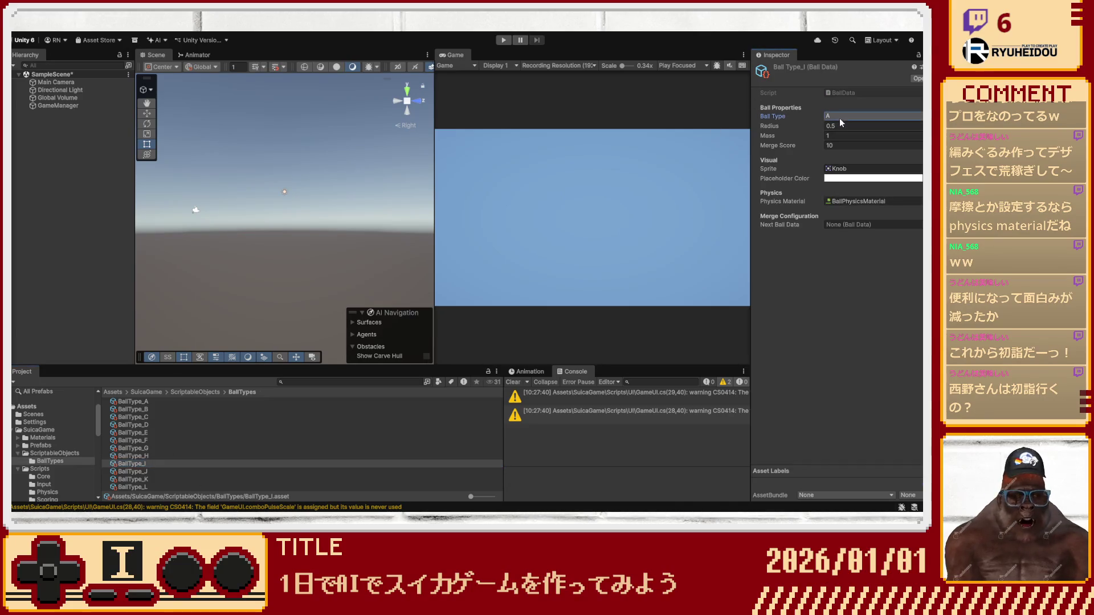
{"action": "left_click", "coordinate": [155, 472]}
{"action": "left_click", "coordinate": [870, 116]}
{"action": "type", "text": "J"}
Change BallType_L's Ball Type field from A to L.
{"action": "left_click", "coordinate": [148, 478]}
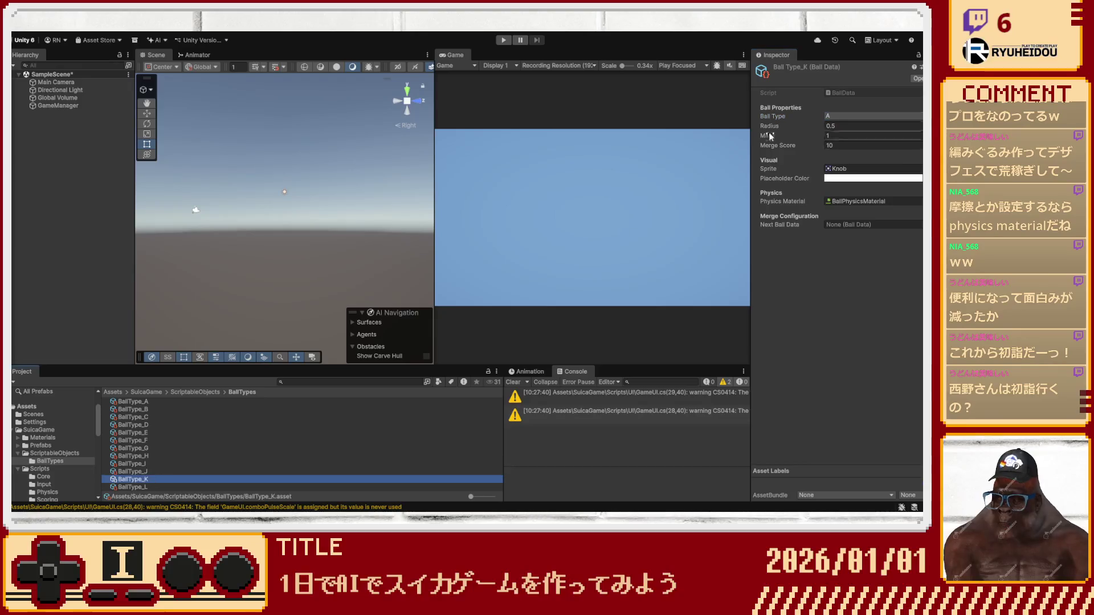
{"action": "left_click", "coordinate": [846, 115]}
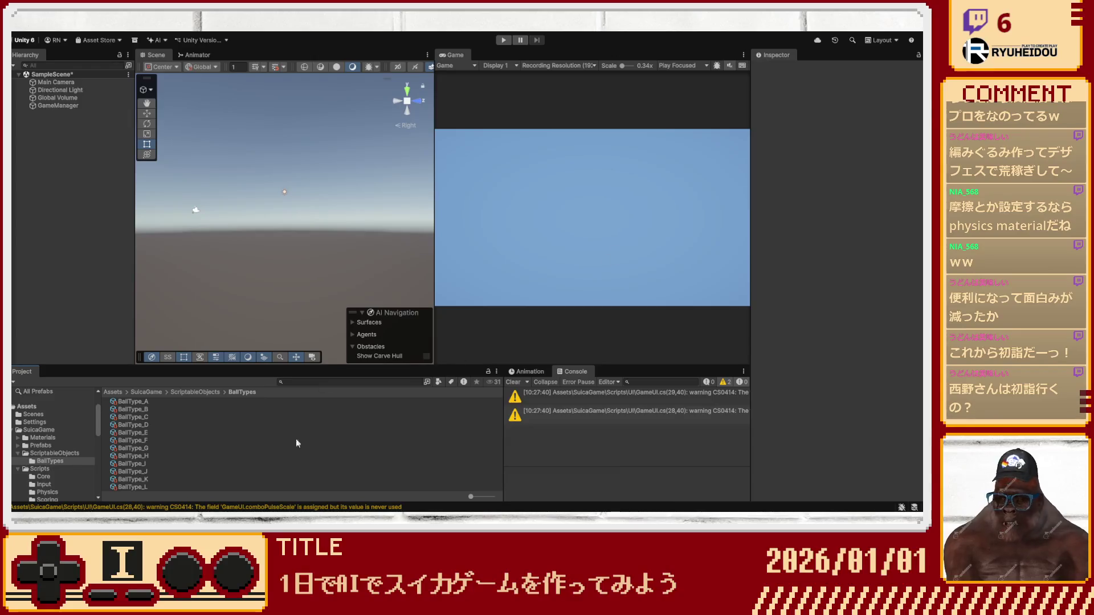
{"action": "left_click", "coordinate": [145, 487]}
{"action": "left_click", "coordinate": [836, 118]}
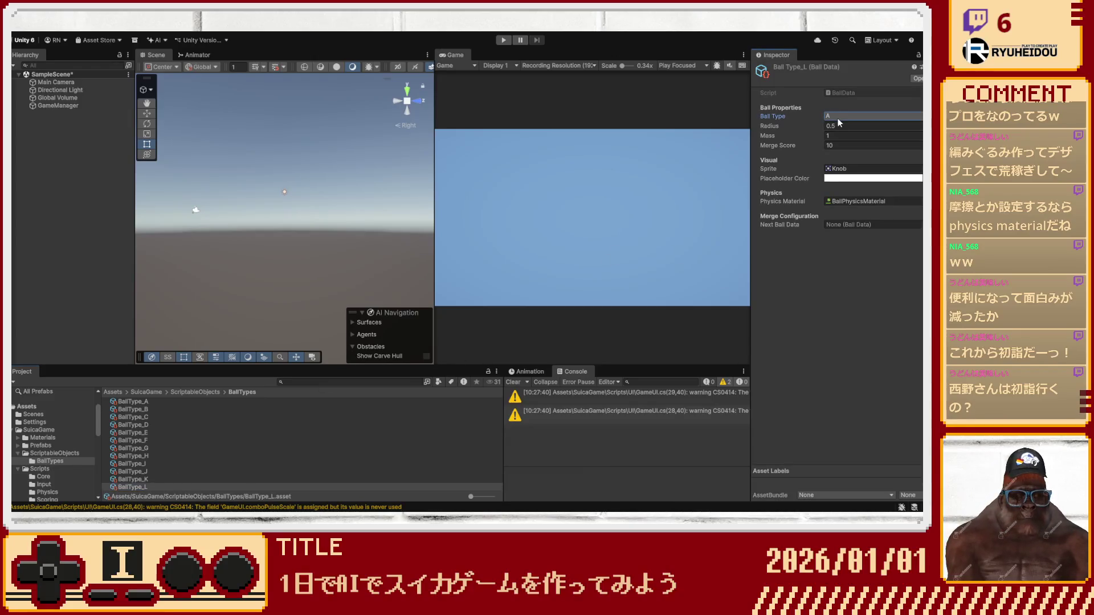
{"action": "left_click", "coordinate": [150, 454]}
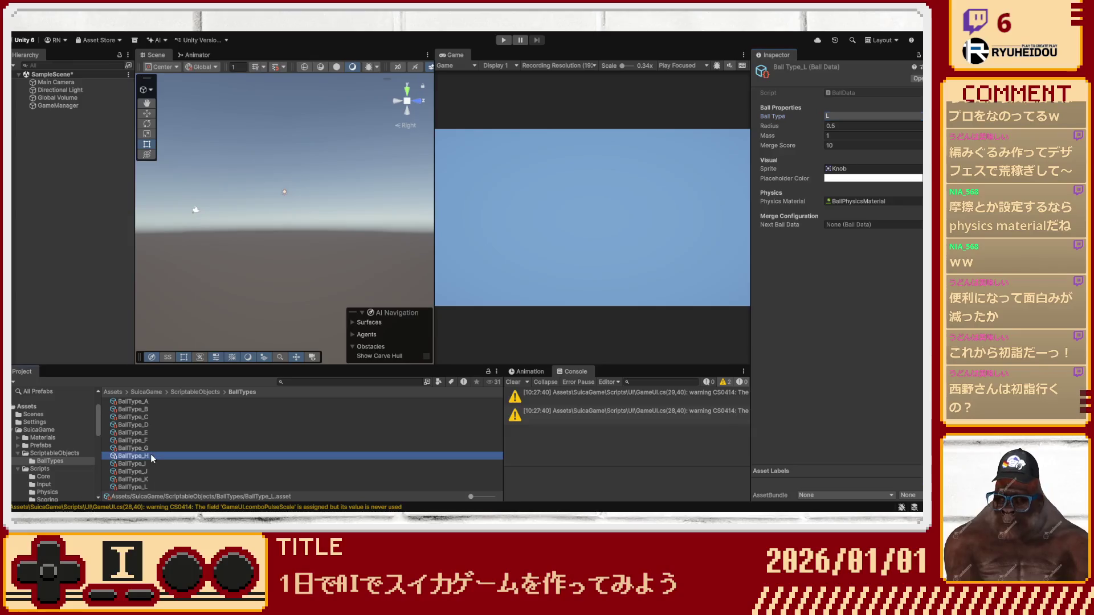
Edit BallType_H's radius and give it mass 5 and merge score 640.
{"action": "left_click", "coordinate": [834, 124]}
{"action": "type", "text": "1.4"}
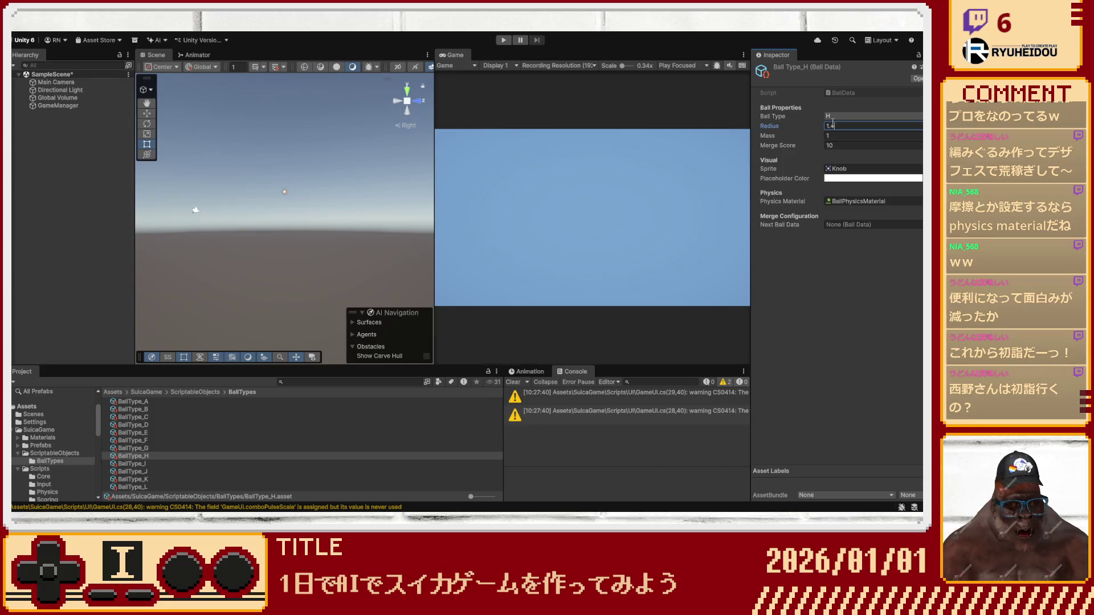
{"action": "key", "text": "Tab"}
{"action": "type", "text": "5"}
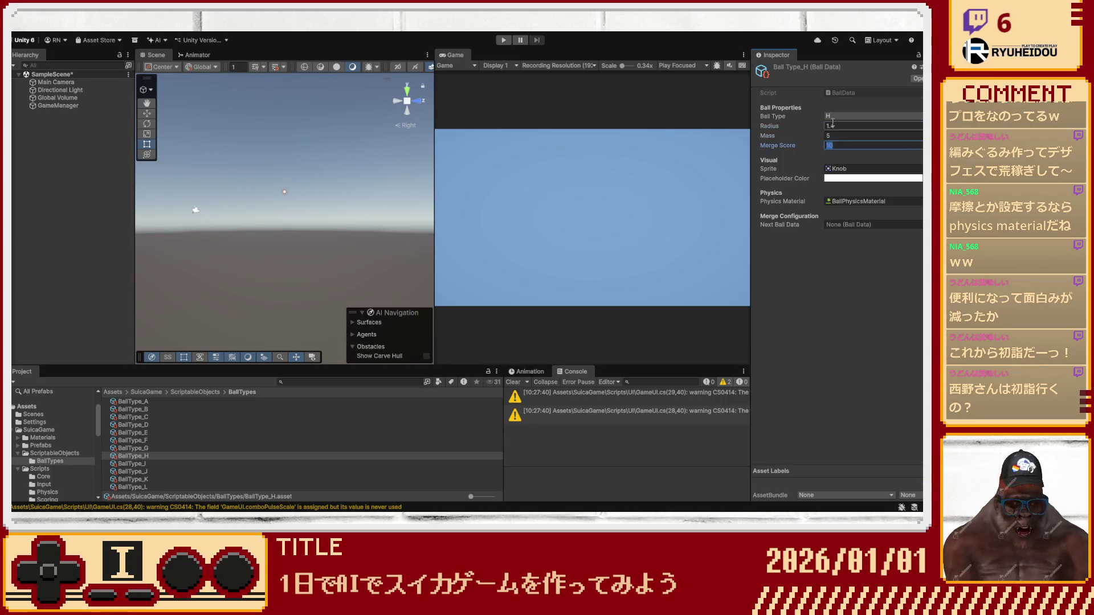
{"action": "key", "text": "Tab"}
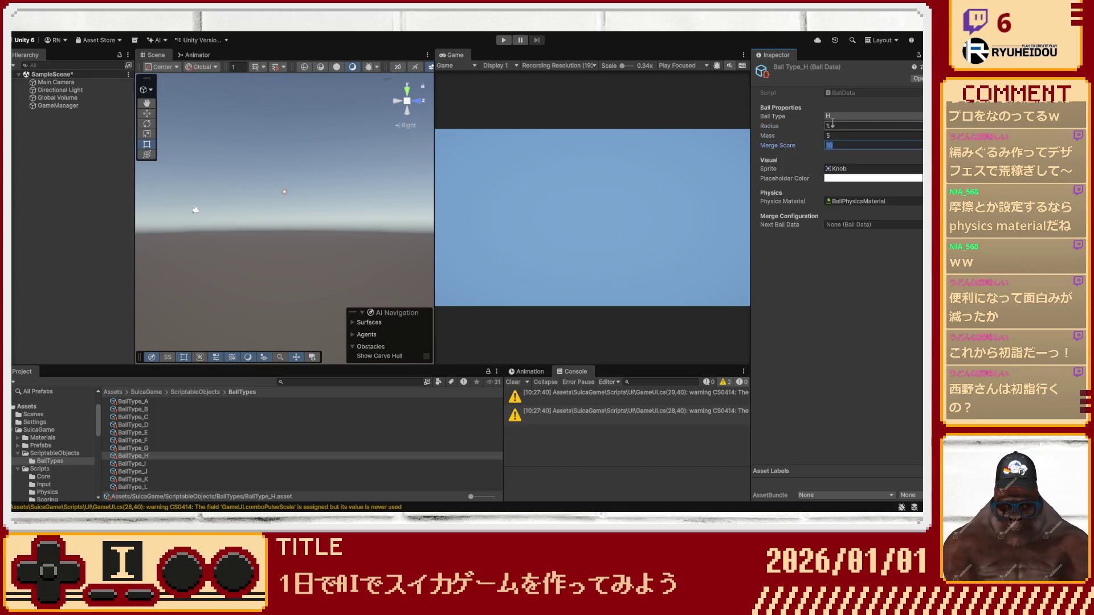
{"action": "type", "text": "640"}
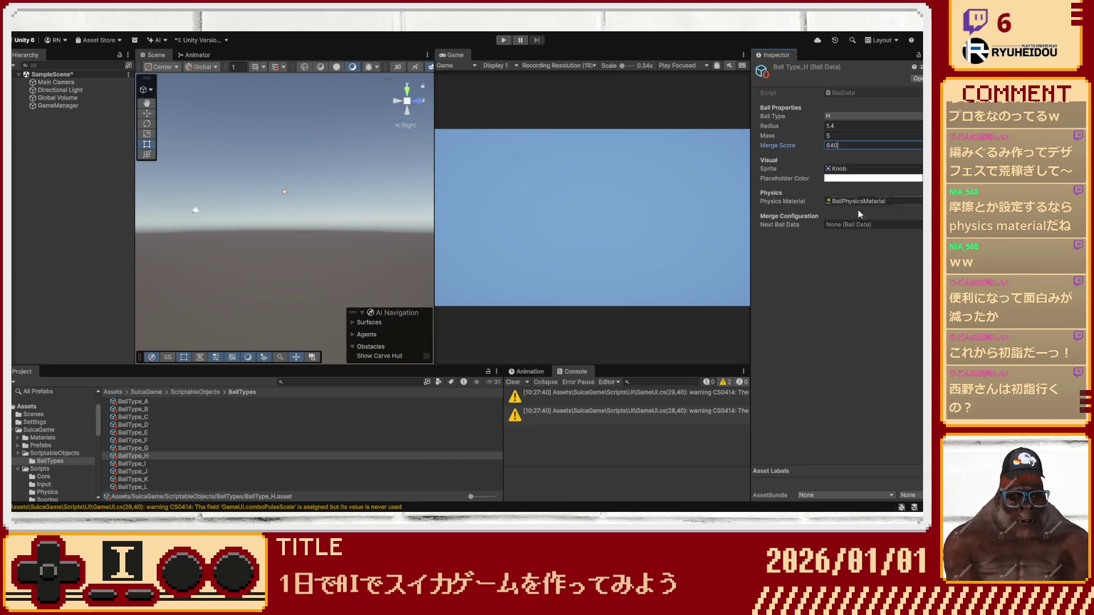
{"action": "key", "text": "Tab"}
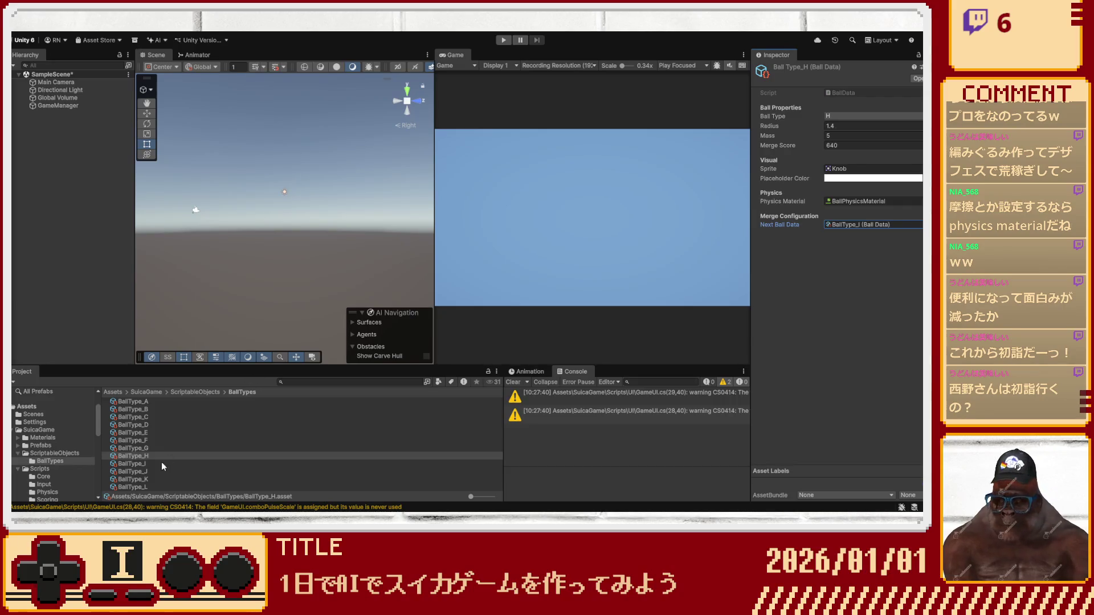
Edit BallType_I's radius, give it mass 6.5 and merge score 1280, and set its next ball.
{"action": "left_click", "coordinate": [143, 464]}
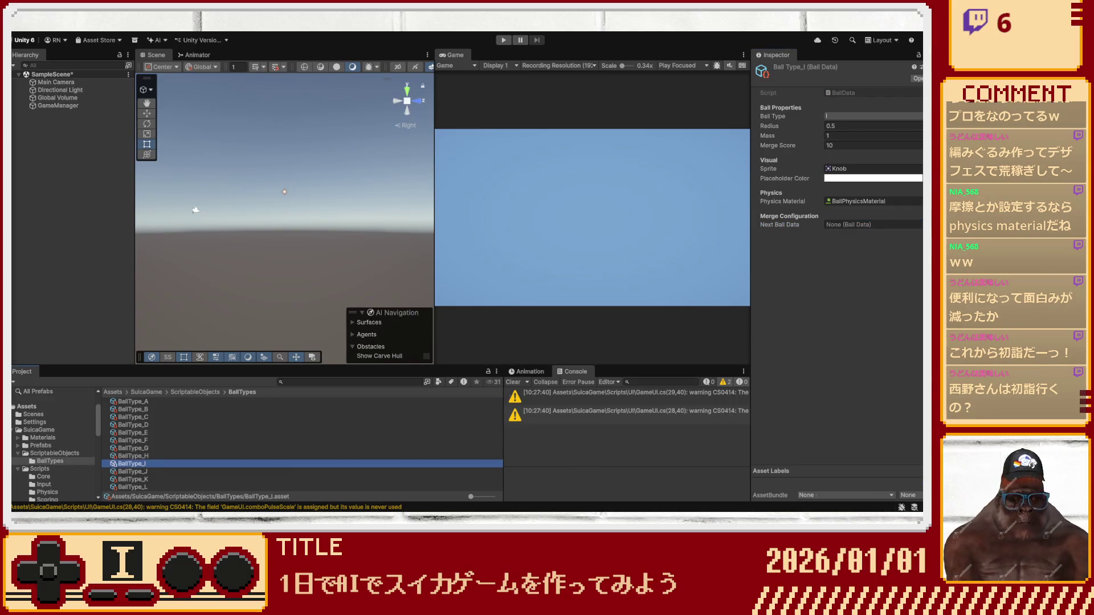
{"action": "left_click", "coordinate": [834, 126]}
{"action": "type", "text": ".5"}
{"action": "key", "text": "Tab"}
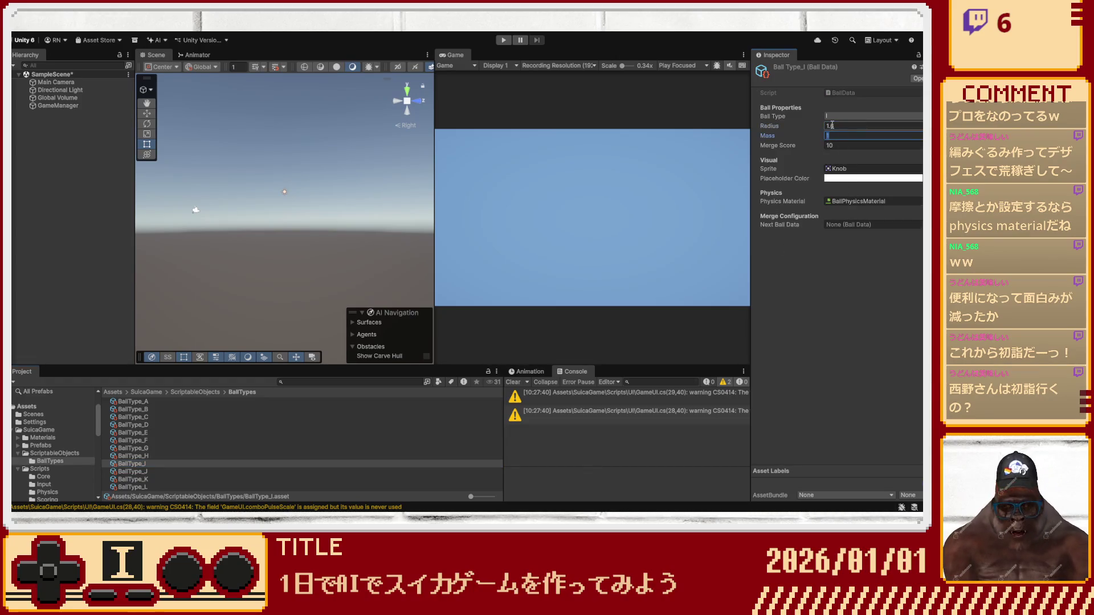
{"action": "type", "text": "6.5"}
{"action": "key", "text": "Tab"}
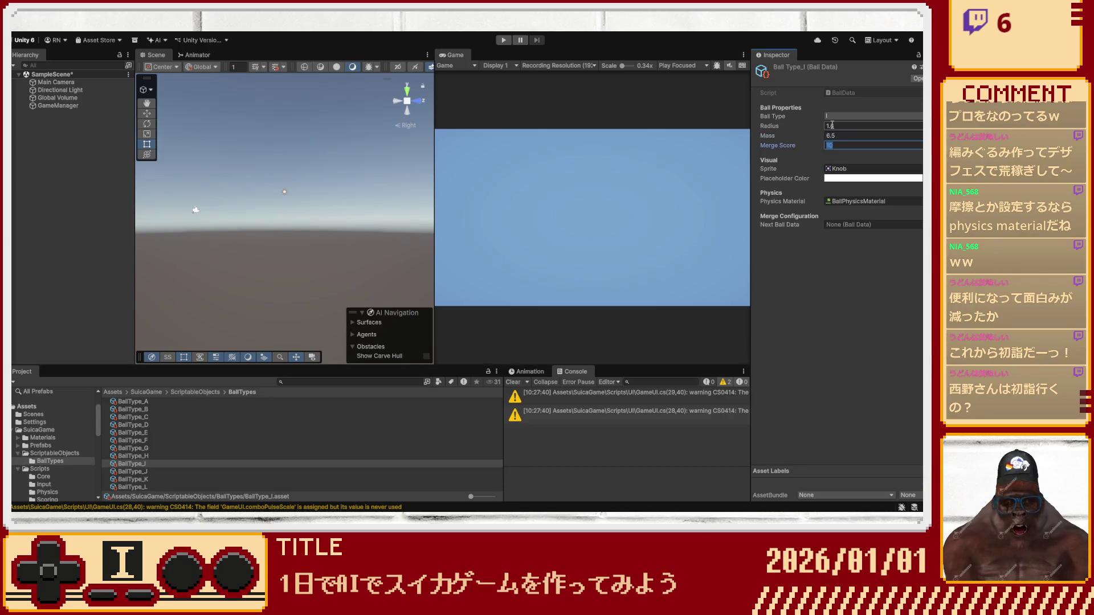
{"action": "type", "text": "1280"}
{"action": "left_click", "coordinate": [920, 225]}
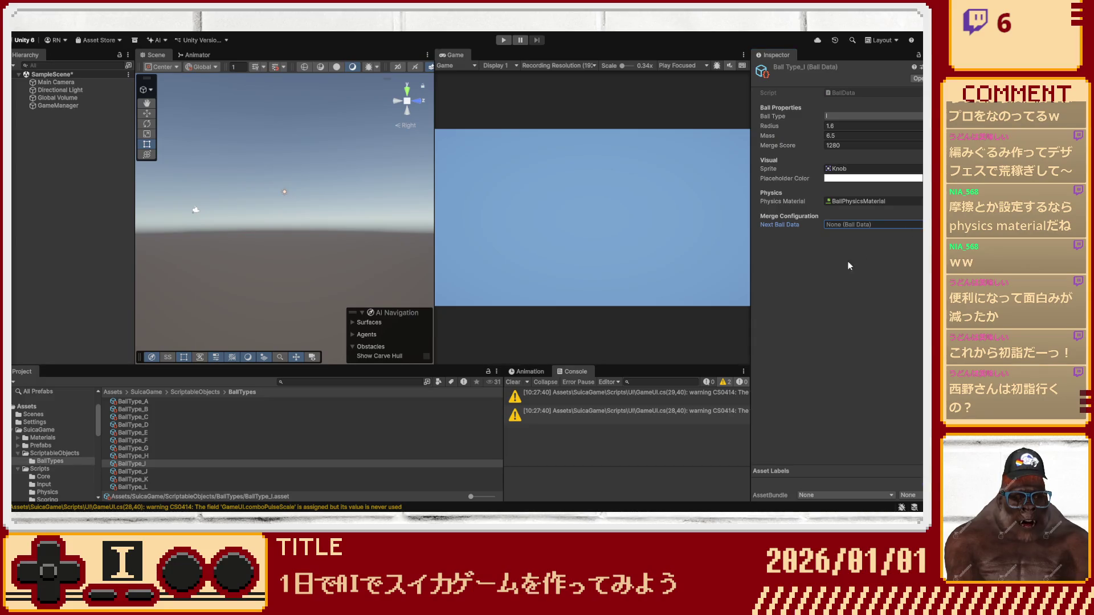
Give BallType_J radius 1.85, mass 8.5 and merge score 2560.
{"action": "left_click", "coordinate": [219, 472]}
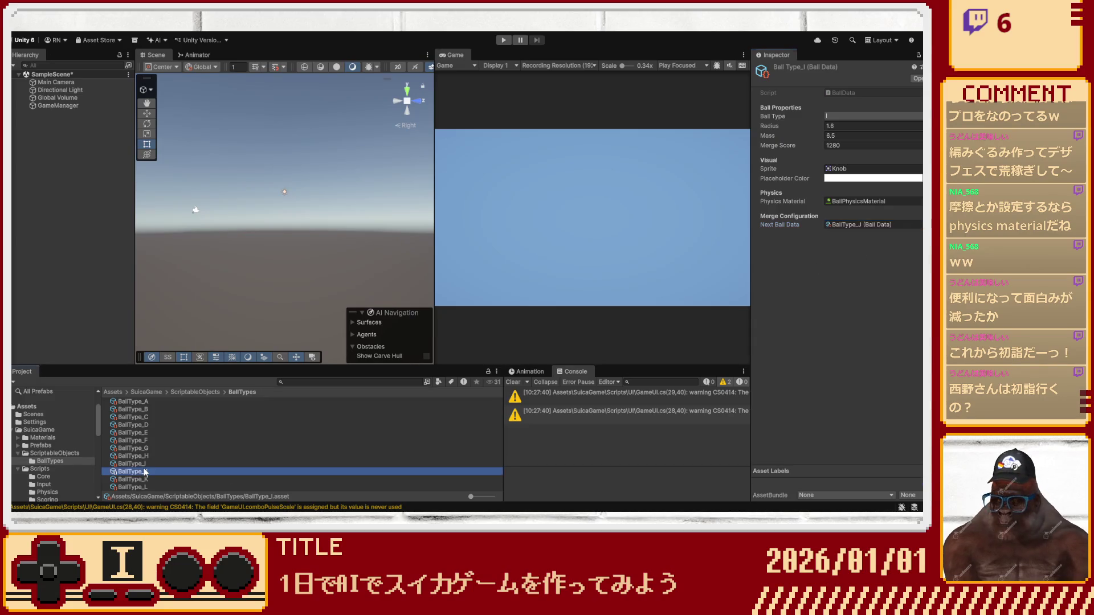
{"action": "left_click", "coordinate": [850, 128]}
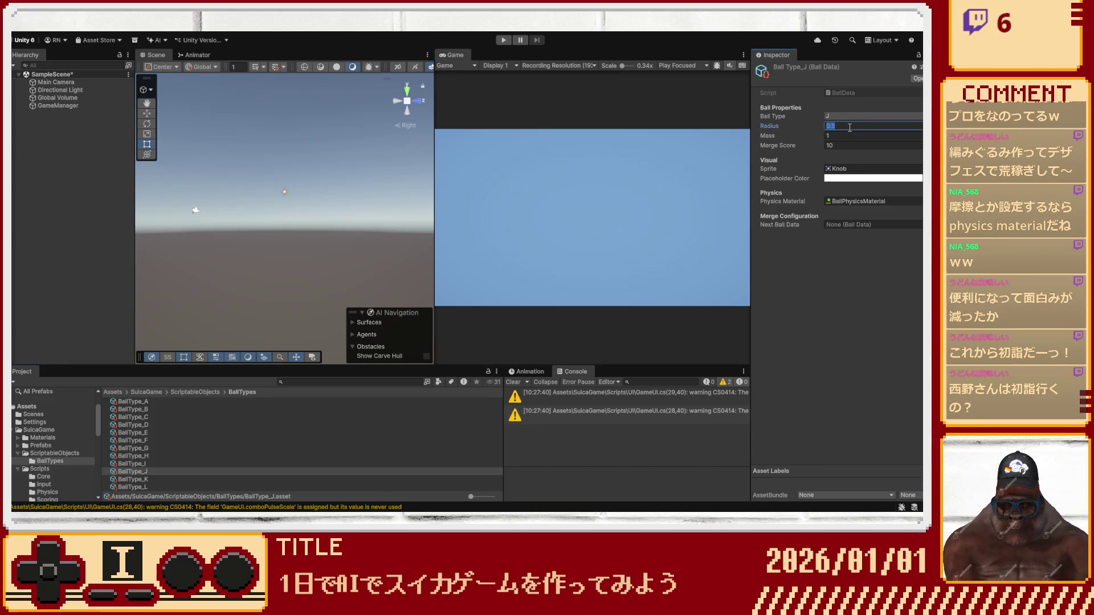
{"action": "type", "text": "5"}
{"action": "key", "text": "Tab"}
{"action": "type", "text": "8"}
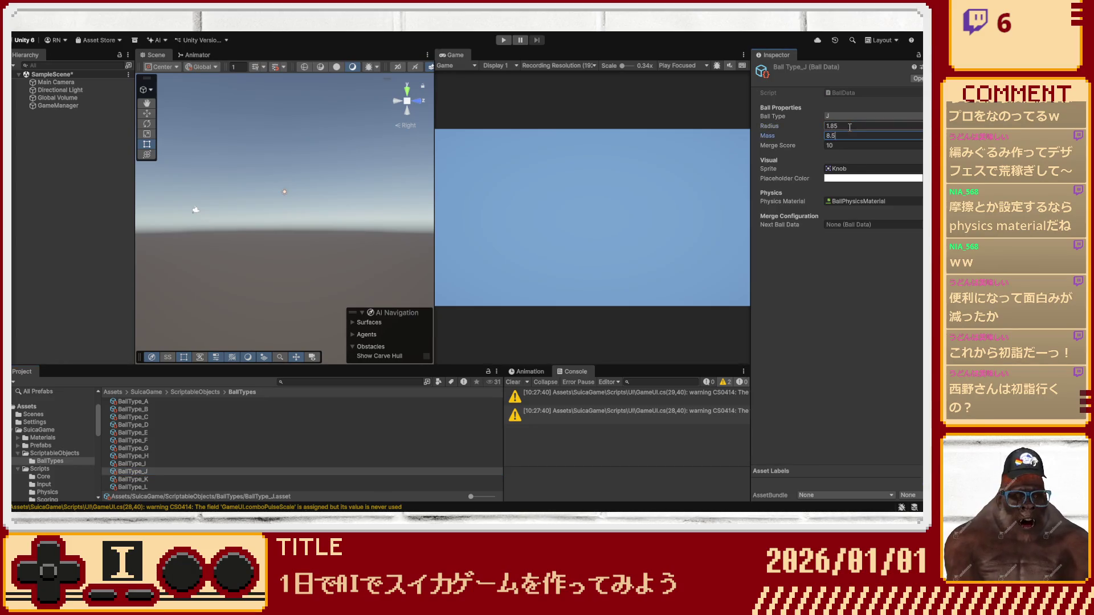
{"action": "key", "text": "Tab"}
{"action": "type", "text": "2560"}
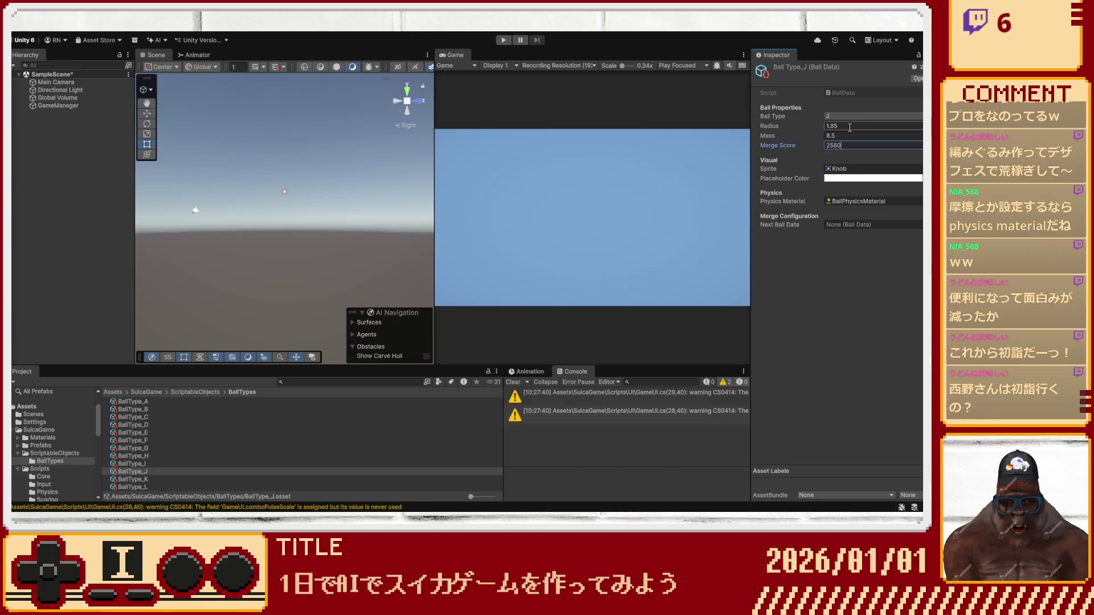
{"action": "left_click", "coordinate": [915, 223]}
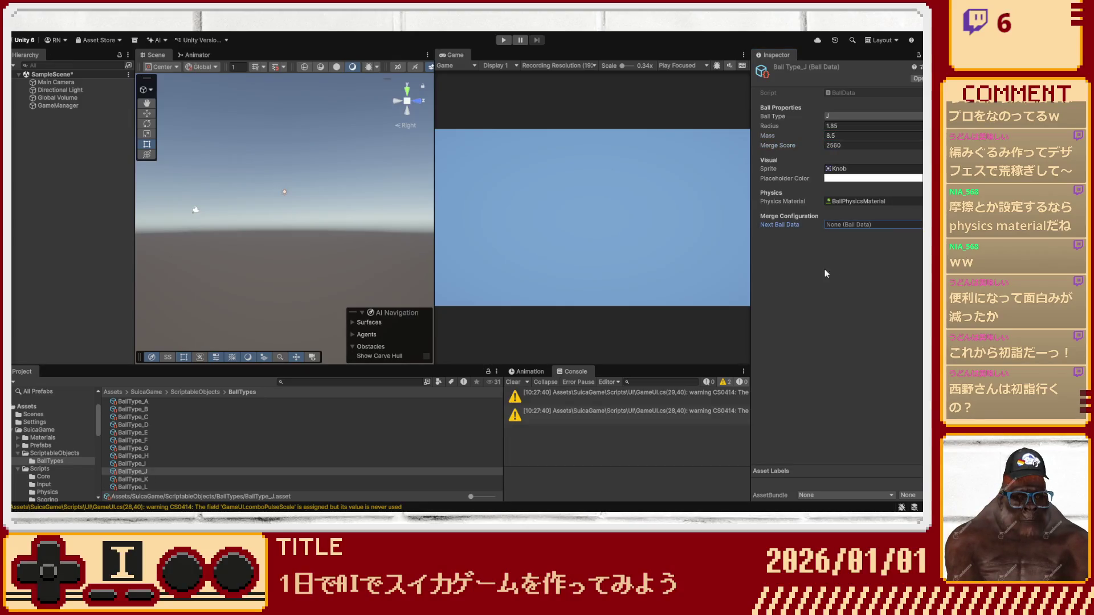
Give BallType_L radius 2.4 and mass 15.
{"action": "left_click", "coordinate": [132, 487]}
{"action": "left_click", "coordinate": [844, 126]}
{"action": "type", "text": "2.4"}
{"action": "key", "text": "Tab"}
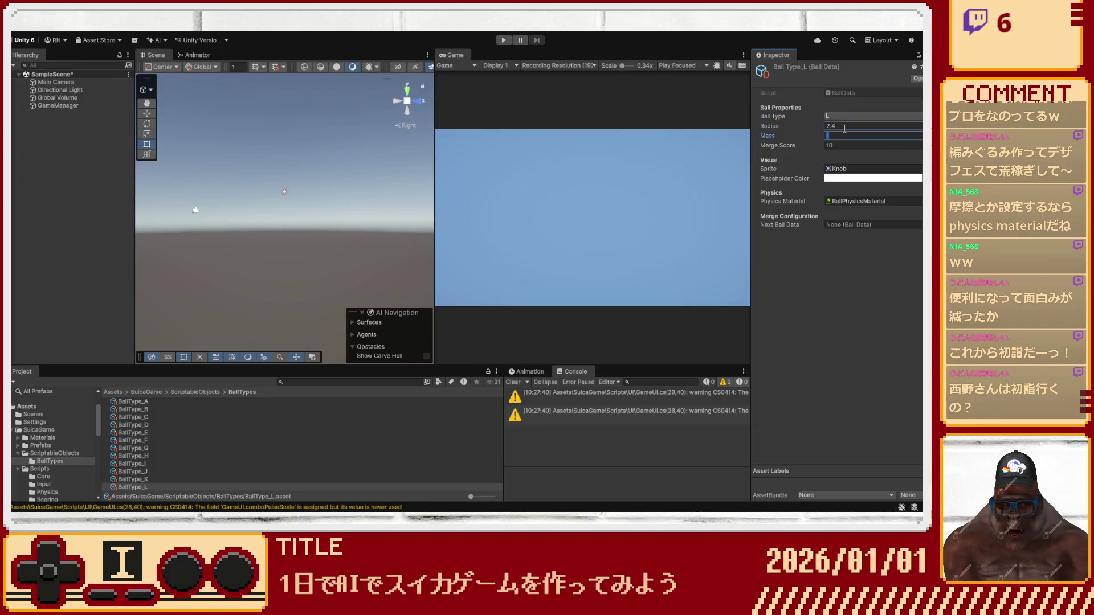
{"action": "type", "text": "15"}
{"action": "key", "text": "Tab"}
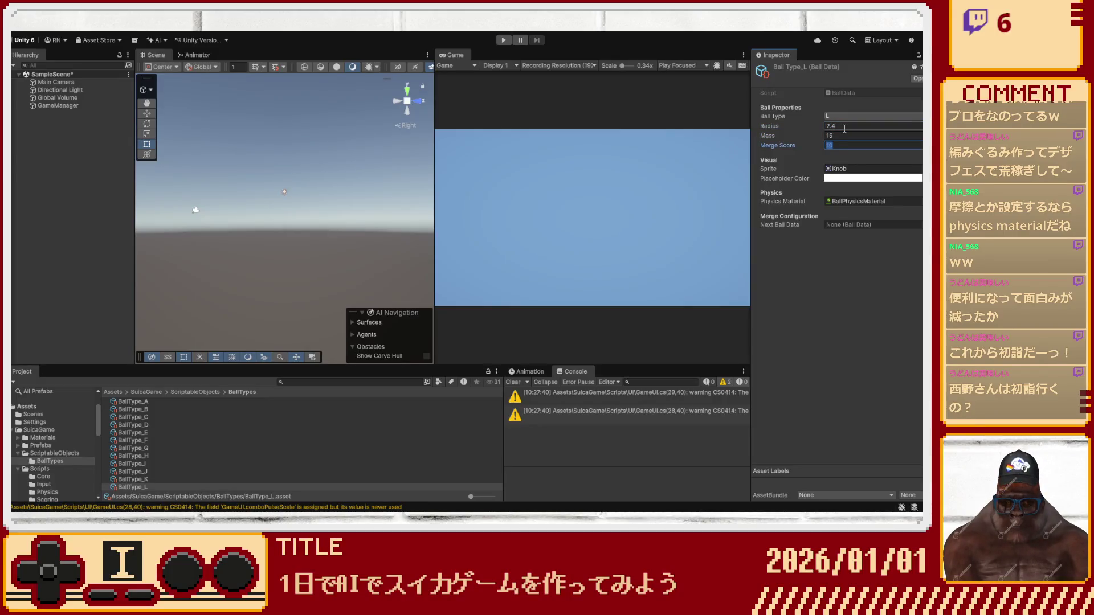
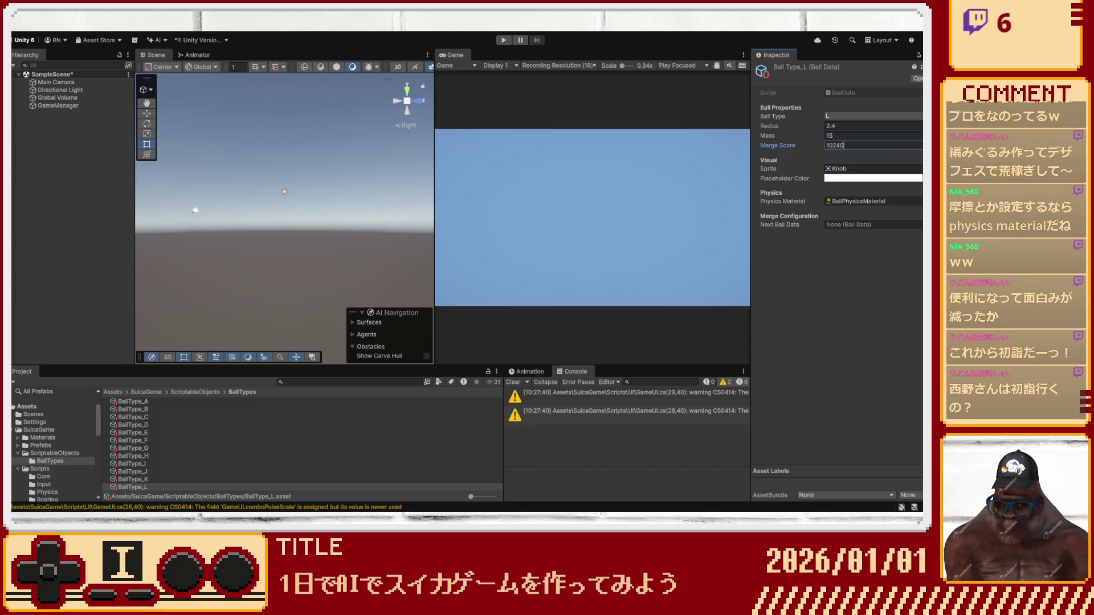
Rename the new circle sprite object to Ball_A, correcting the capitalisation.
{"action": "left_click", "coordinate": [52, 162]}
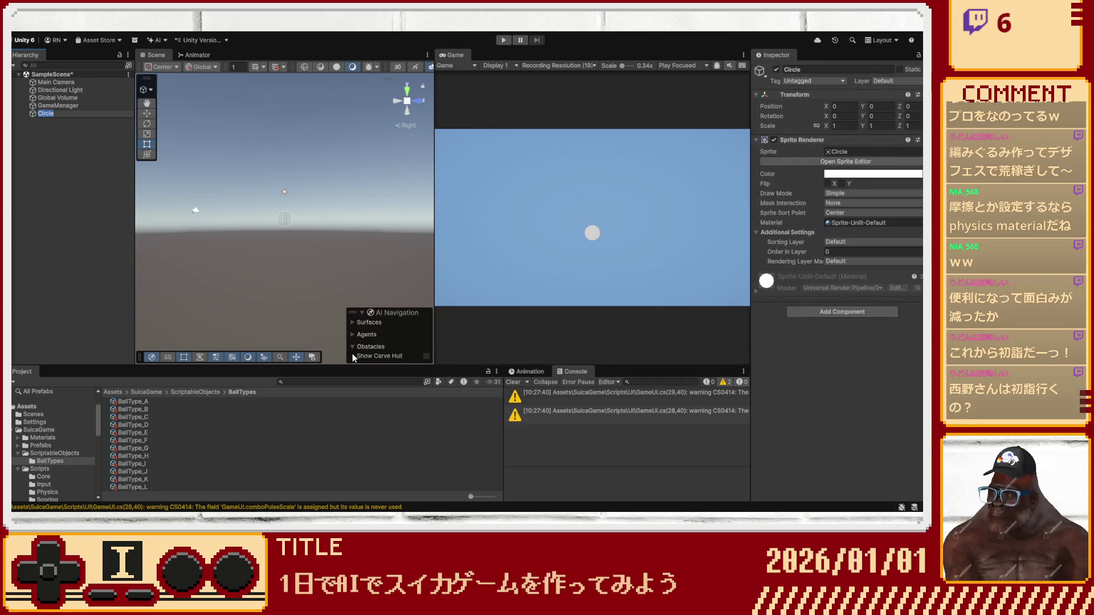
{"action": "type", "text": "bAl"}
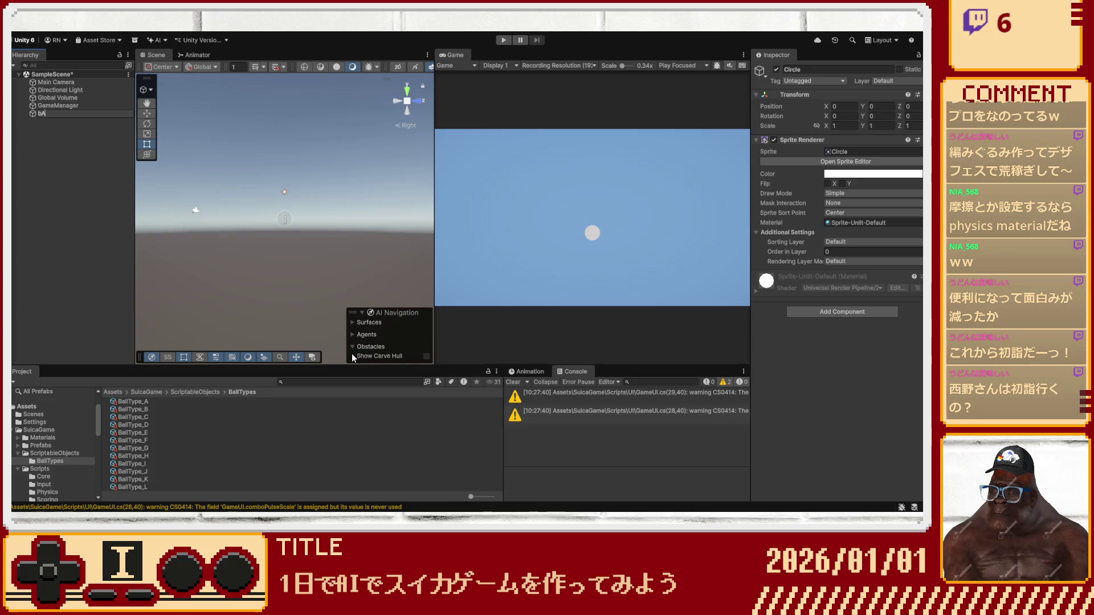
{"action": "key", "text": "BackSpace"}
{"action": "key", "text": "BackSpace"}
{"action": "type", "text": "Bal"}
{"action": "key", "text": "Return"}
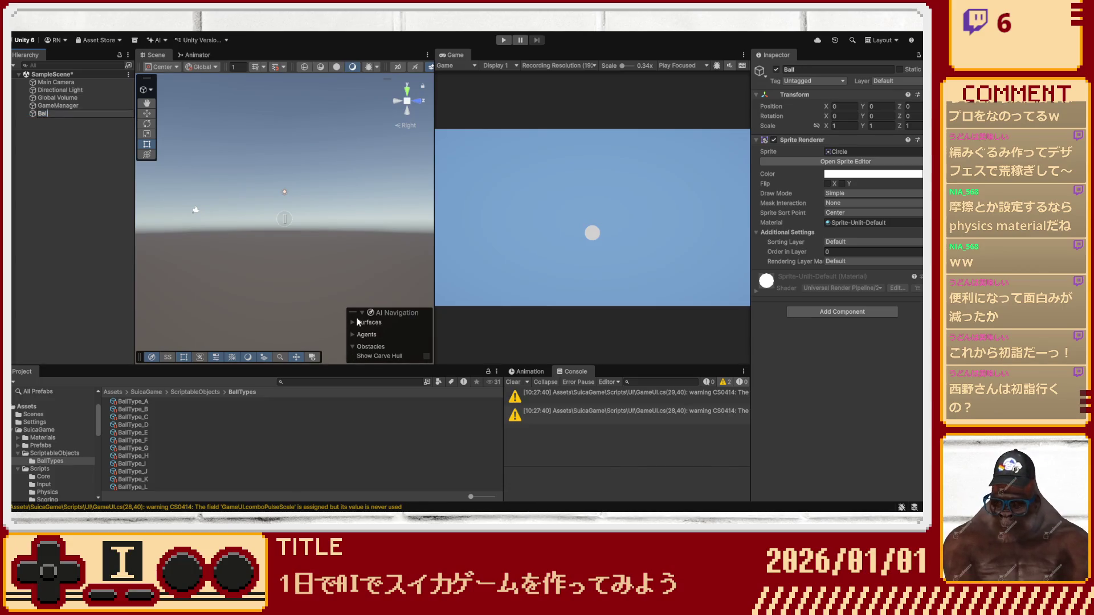
{"action": "type", "text": "_"}
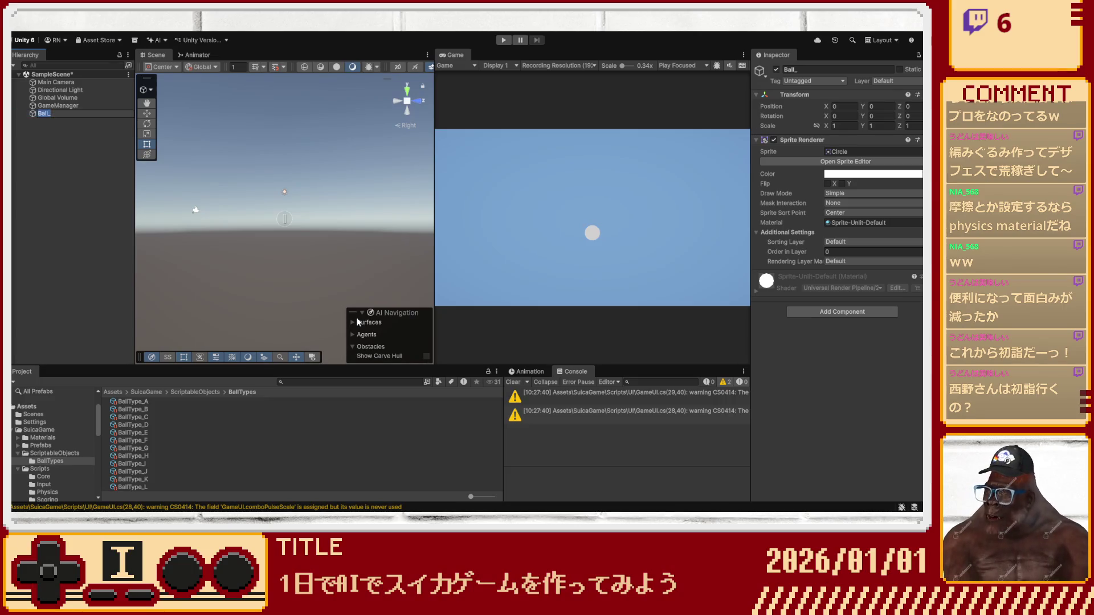
{"action": "type", "text": "a"}
{"action": "key", "text": "Return"}
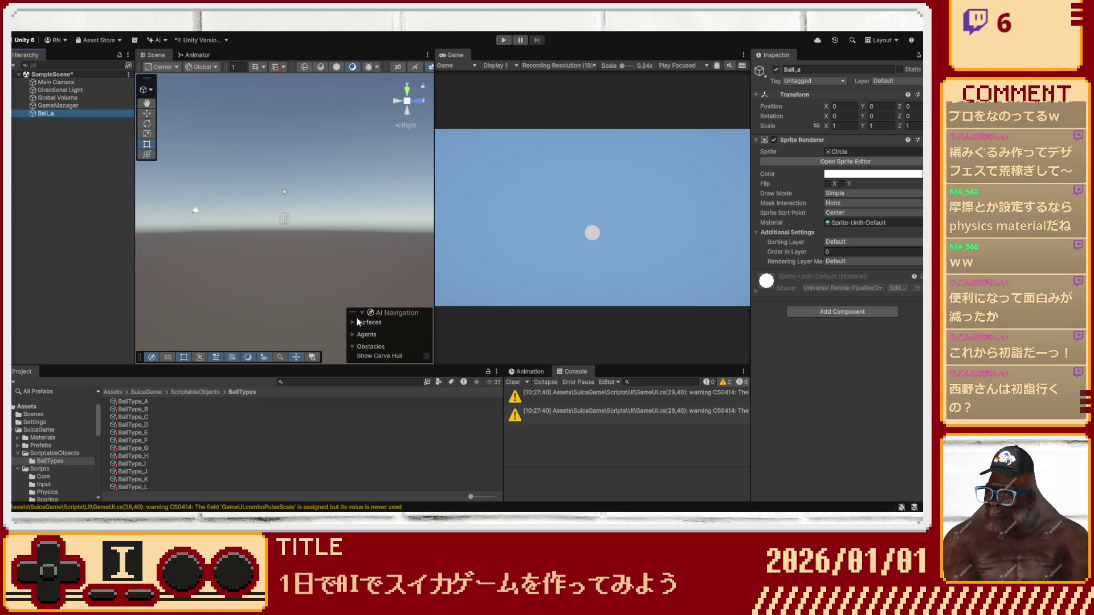
{"action": "key", "text": "F2"}
{"action": "type", "text": "Ball_A"}
{"action": "key", "text": "Return"}
{"action": "key", "text": "ctrl+f"}
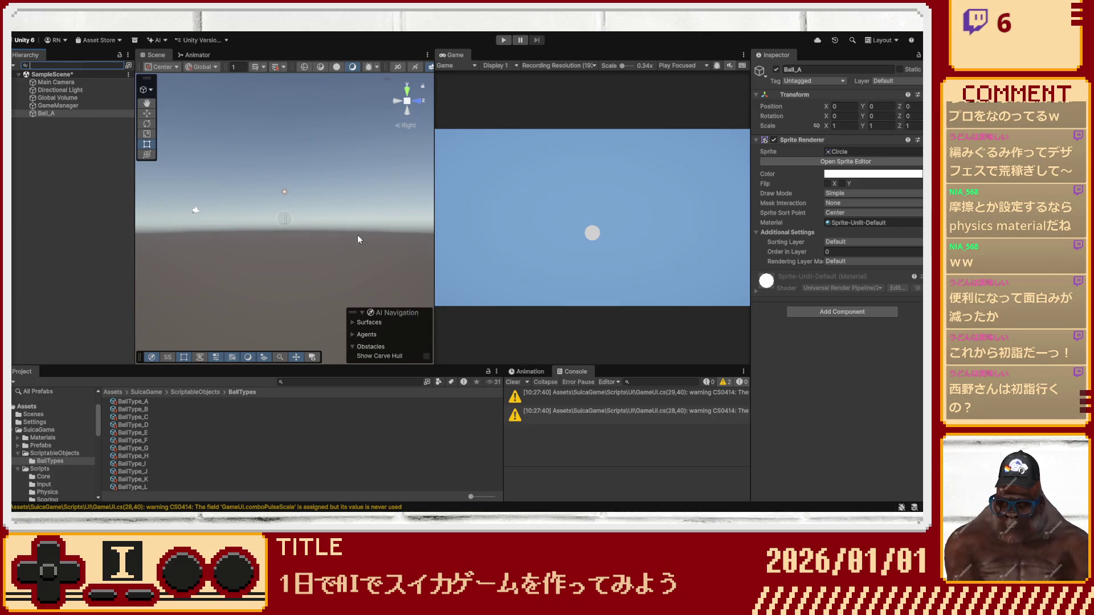
Add the Ball component to Ball_A and assign BallType_A as its Ball Data.
{"action": "left_click", "coordinate": [854, 311]}
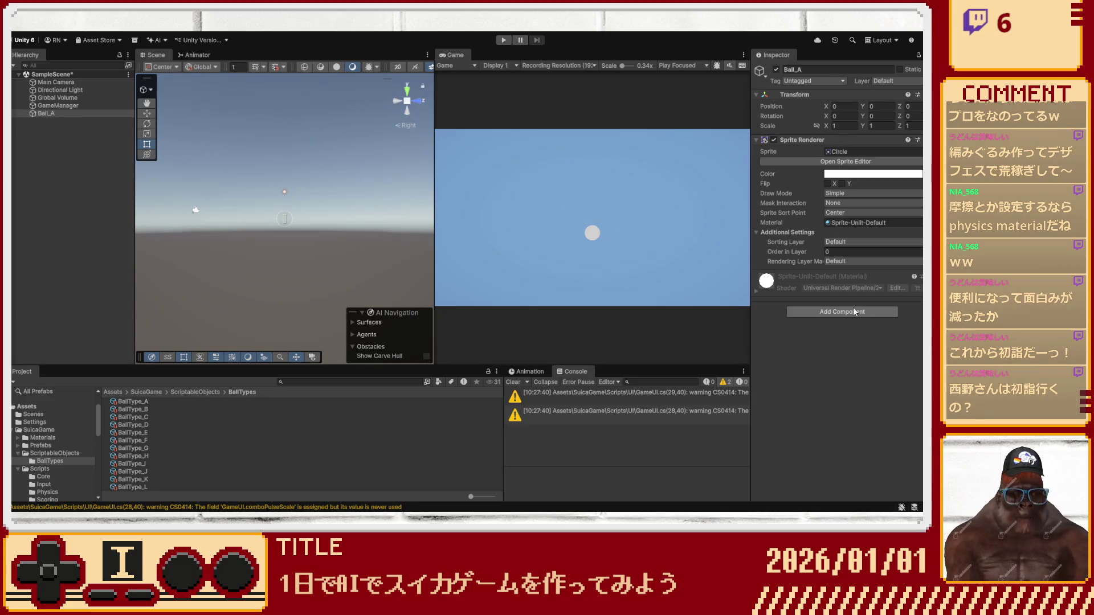
{"action": "scroll", "coordinate": [798, 348], "scroll_direction": "down", "scroll_amount": 5}
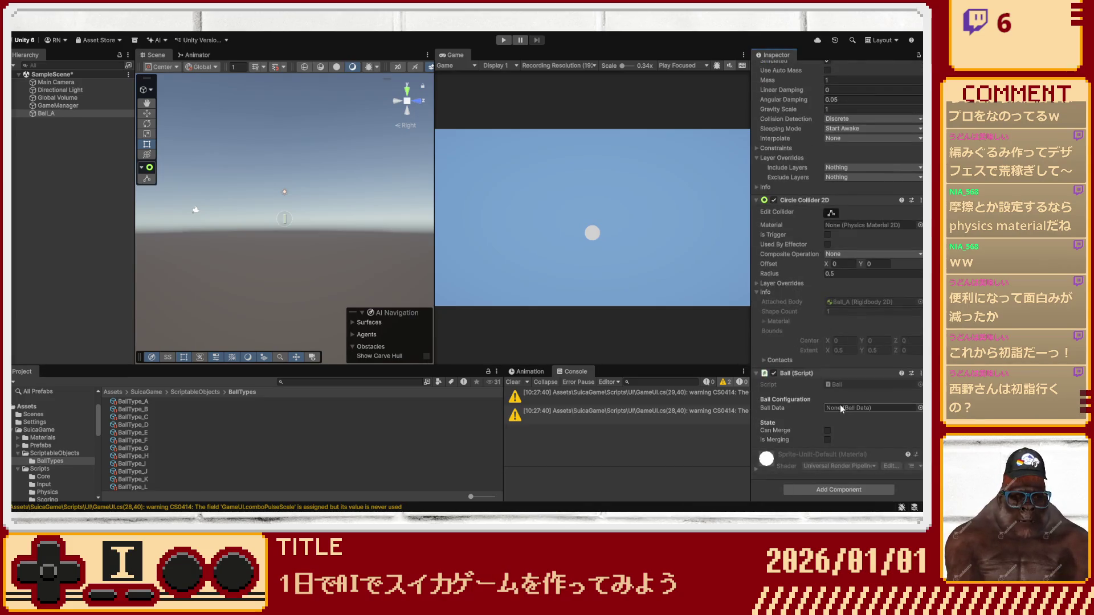
{"action": "left_click_drag", "start_coordinate": [145, 402], "coordinate": [872, 407]}
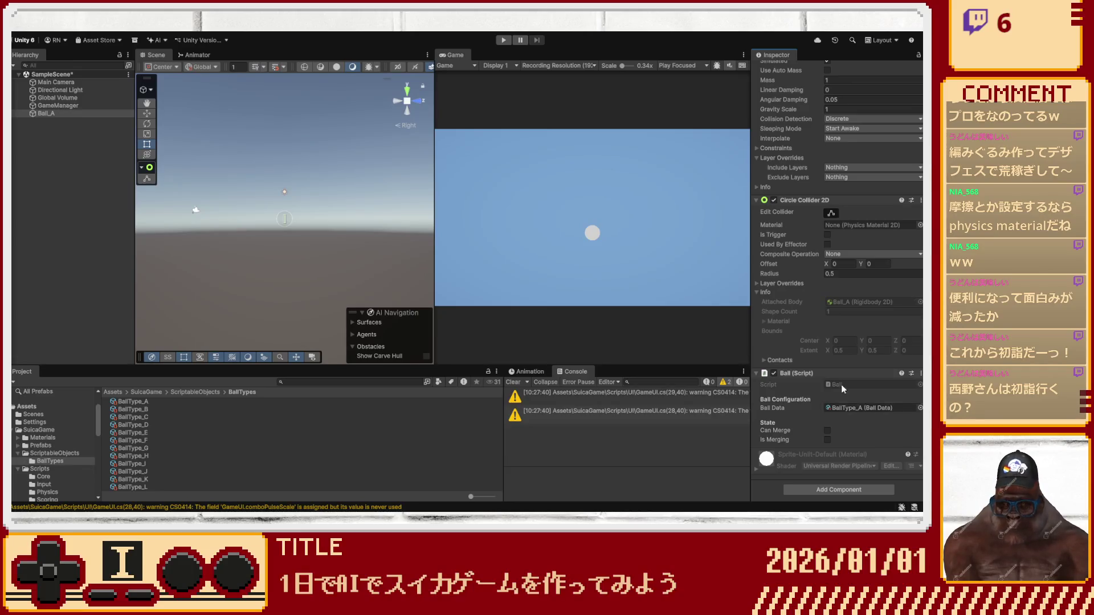
{"action": "scroll", "coordinate": [809, 365], "scroll_direction": "up", "scroll_amount": 10}
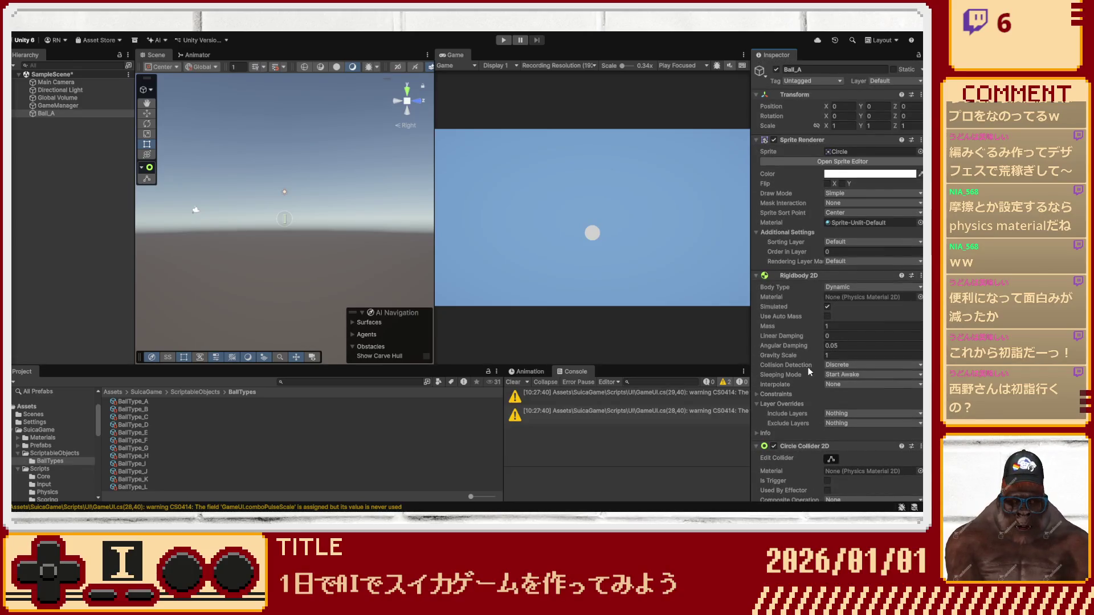
{"action": "scroll", "coordinate": [807, 367], "scroll_direction": "down", "scroll_amount": 5}
{"action": "scroll", "coordinate": [808, 368], "scroll_direction": "up", "scroll_amount": 2}
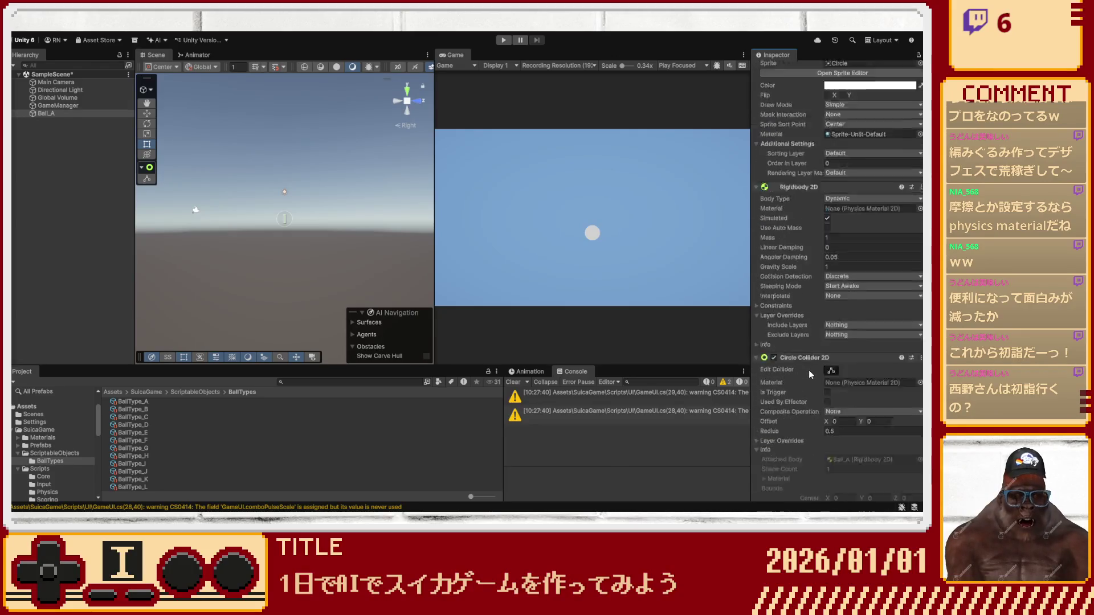
{"action": "scroll", "coordinate": [808, 370], "scroll_direction": "down", "scroll_amount": 6}
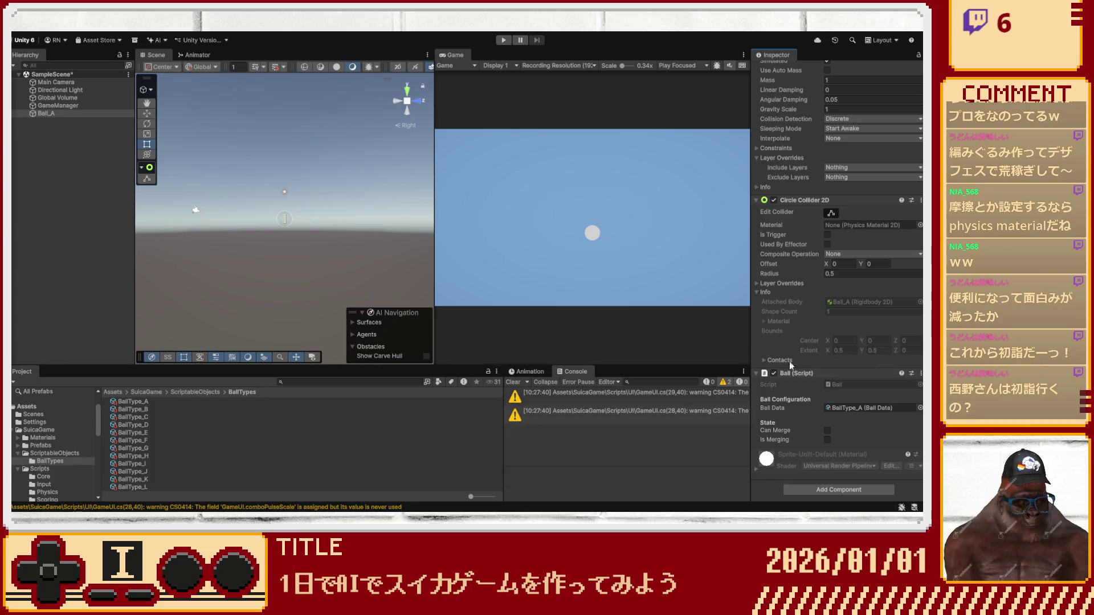
{"action": "scroll", "coordinate": [789, 365], "scroll_direction": "up", "scroll_amount": 10}
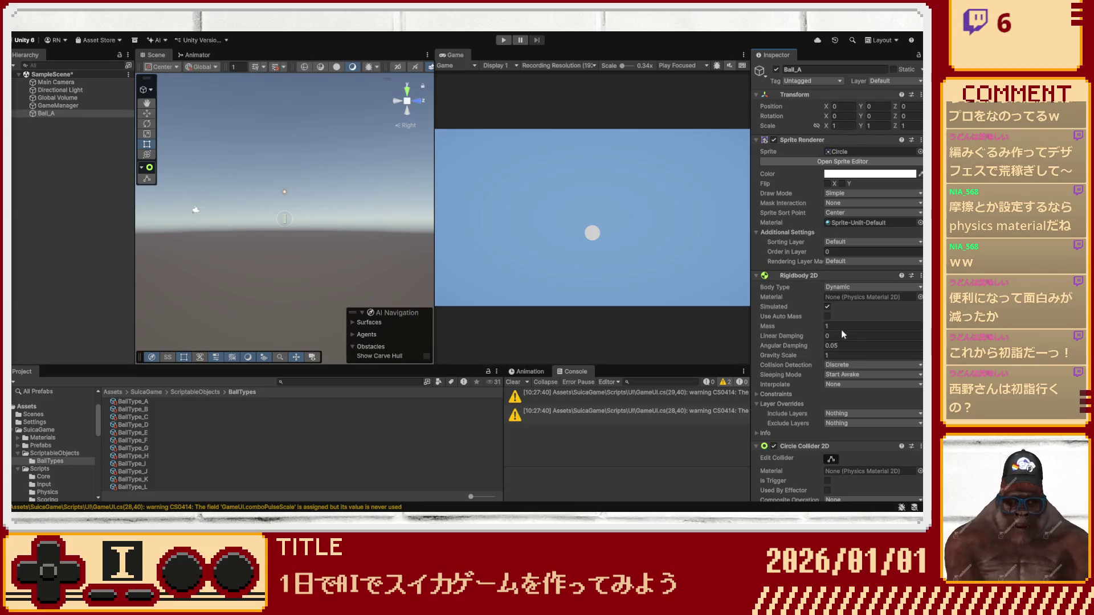
{"action": "left_click", "coordinate": [841, 327]}
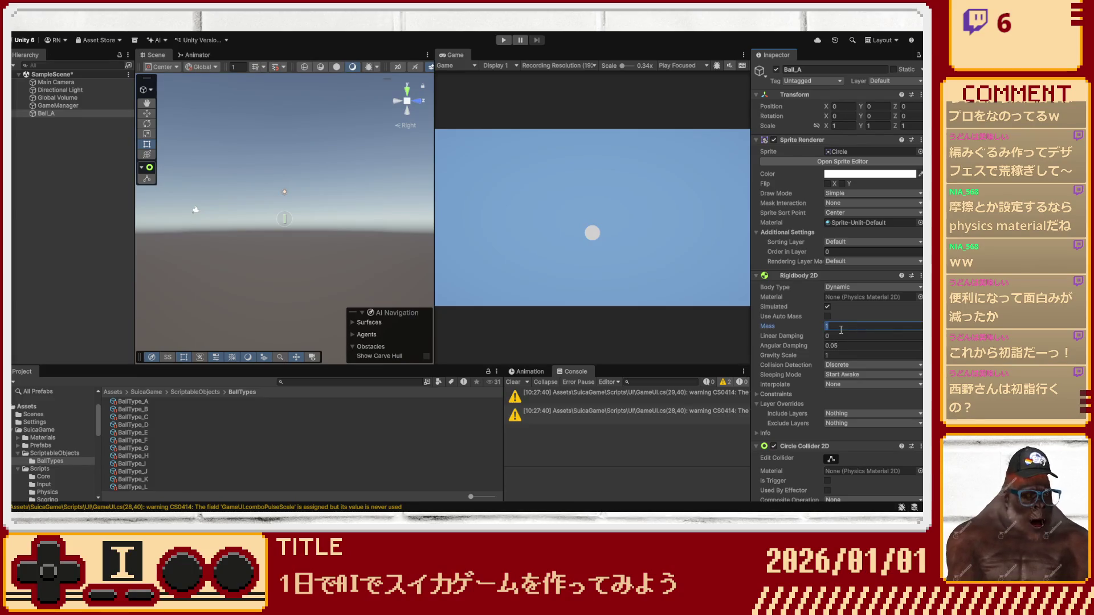
Set Ball_A's Rigidbody 2D mass to 0.1 and angular damping to 0.5.
{"action": "type", "text": ".1"}
{"action": "key", "text": "Tab"}
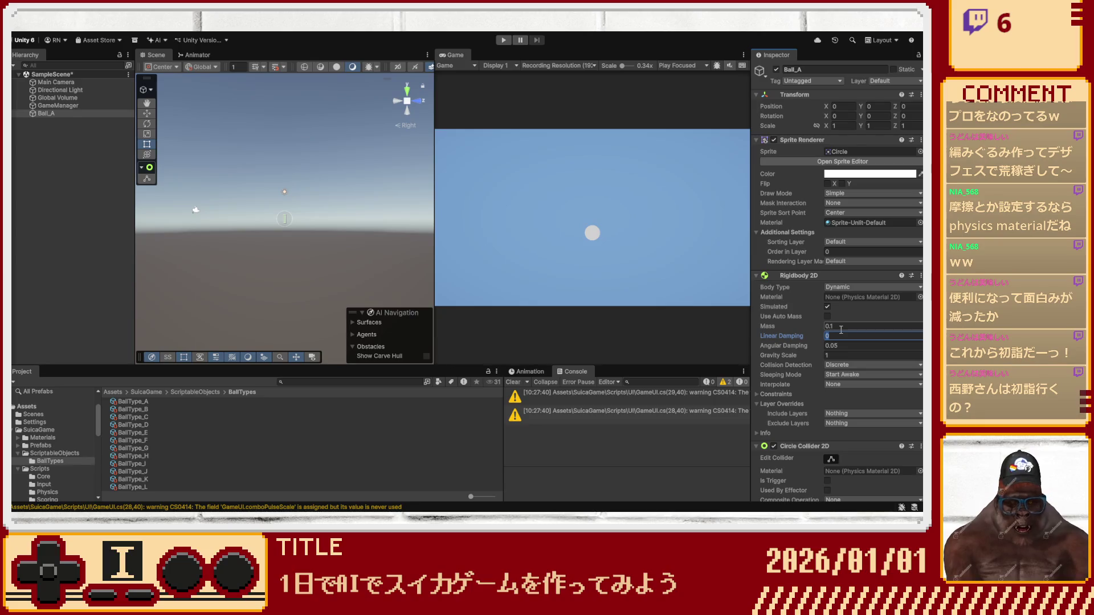
{"action": "type", "text": ".5"}
{"action": "key", "text": "Tab"}
{"action": "type", "text": "1"}
{"action": "key", "text": "ctrl+z"}
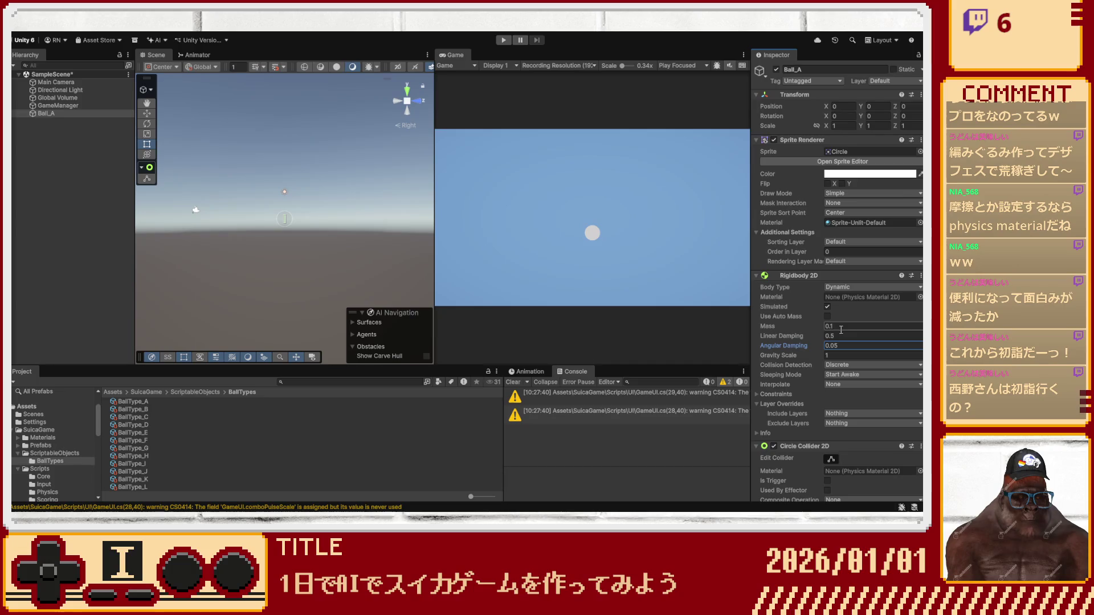
{"action": "key", "text": "Tab"}
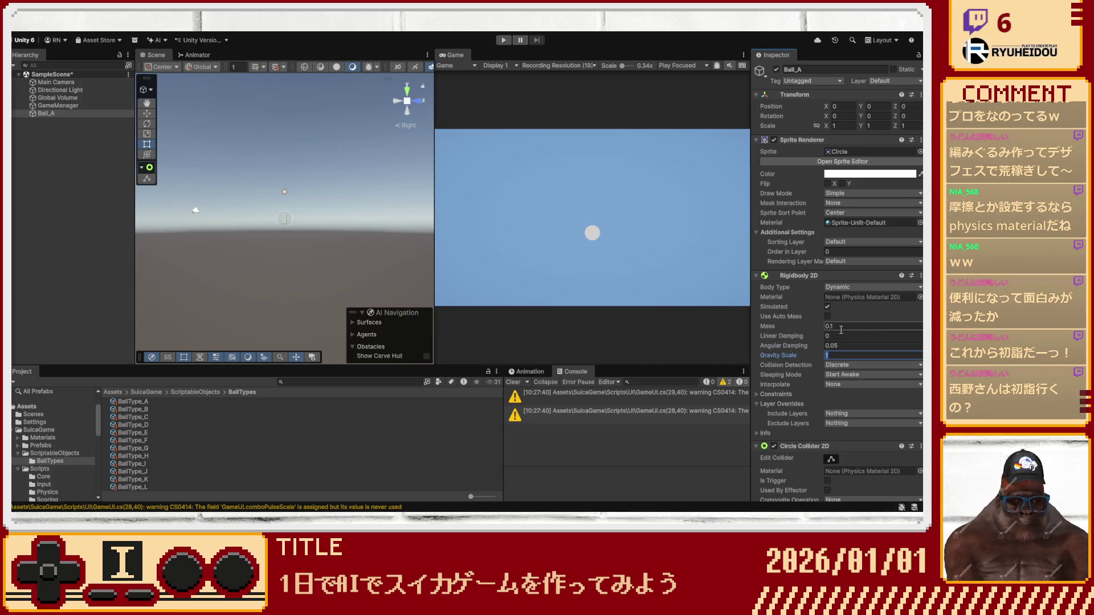
{"action": "key", "text": "shift+Tab"}
{"action": "key", "text": "shift+Tab"}
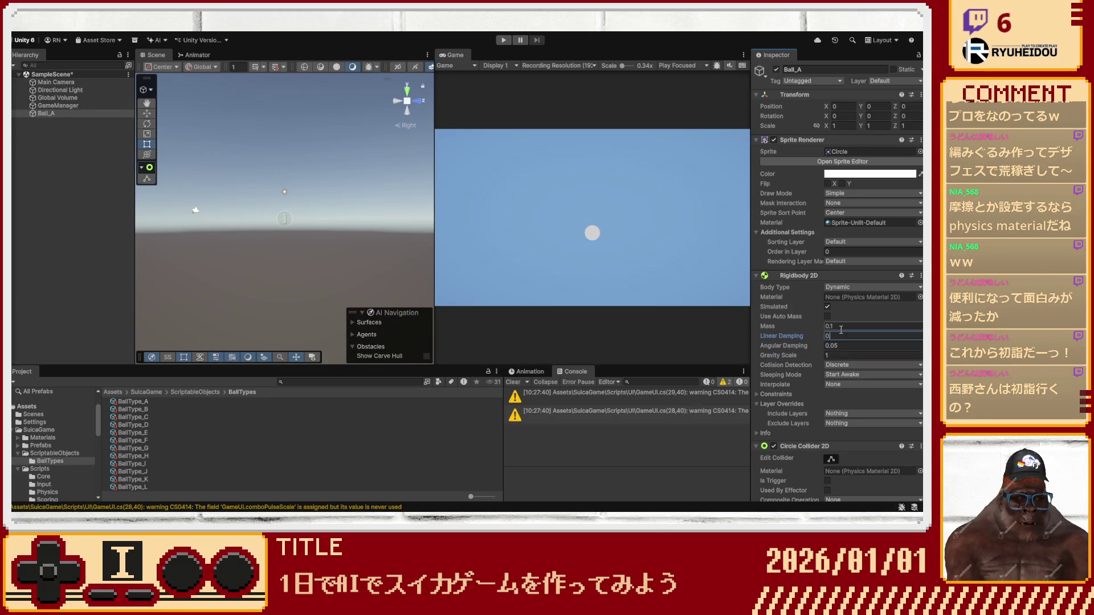
{"action": "key", "text": "Tab"}
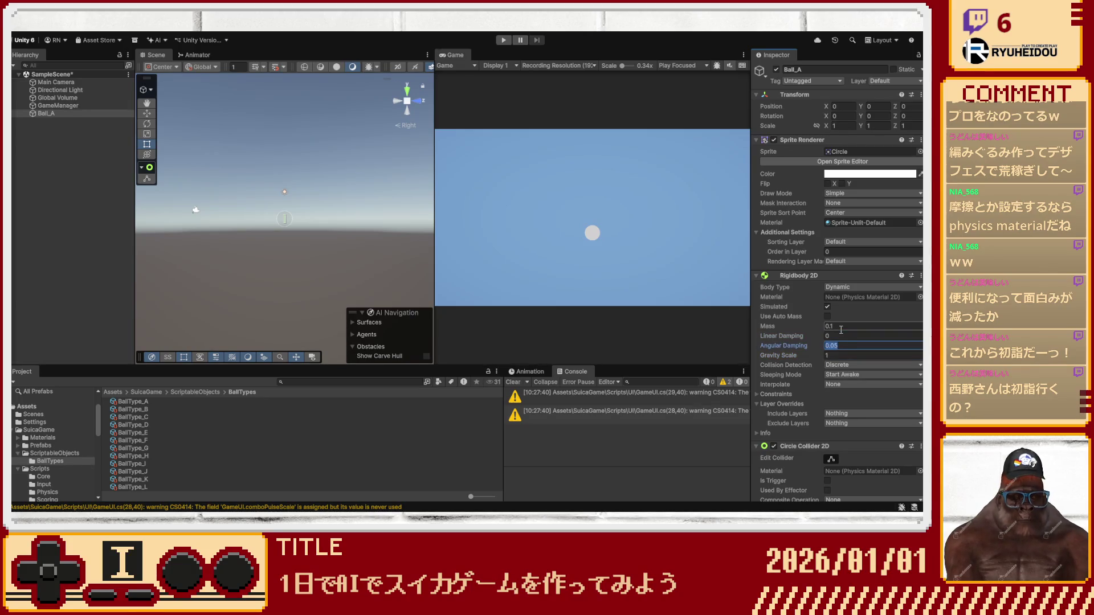
{"action": "type", "text": "0.5"}
{"action": "key", "text": "Tab"}
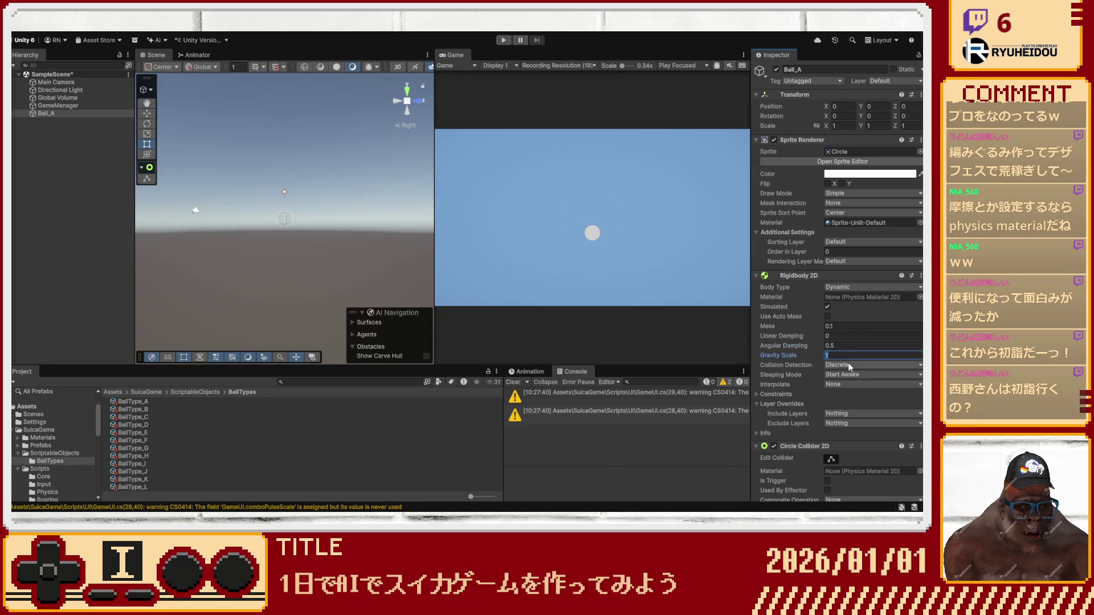
Switch collision detection to Continuous and interpolation to Interpolate.
{"action": "key", "text": "Tab"}
{"action": "key", "text": "Down"}
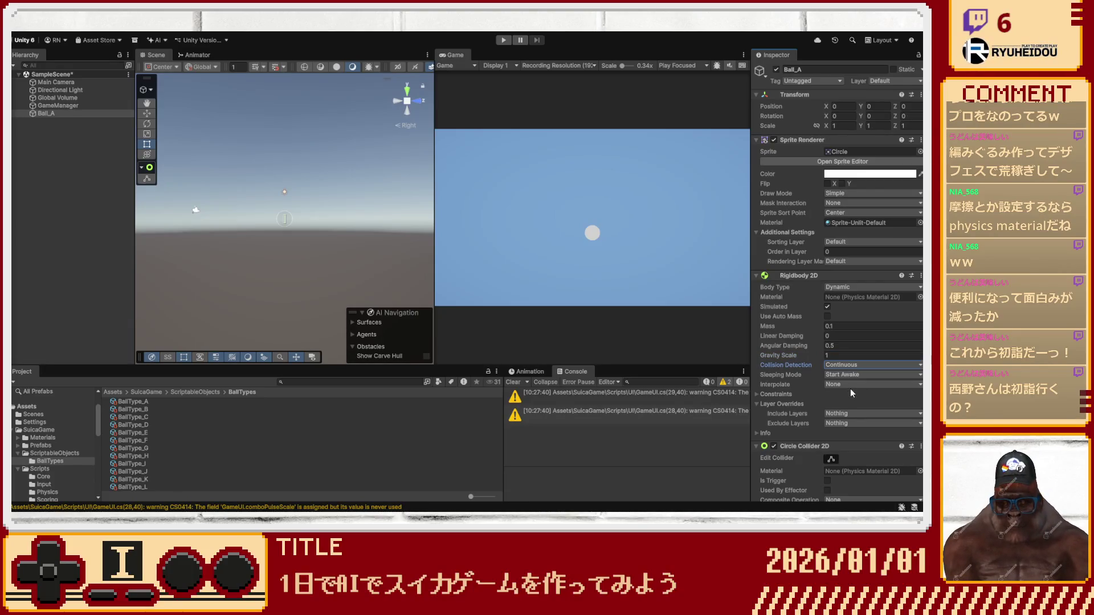
{"action": "key", "text": "Tab"}
{"action": "key", "text": "Tab"}
{"action": "key", "text": "Down"}
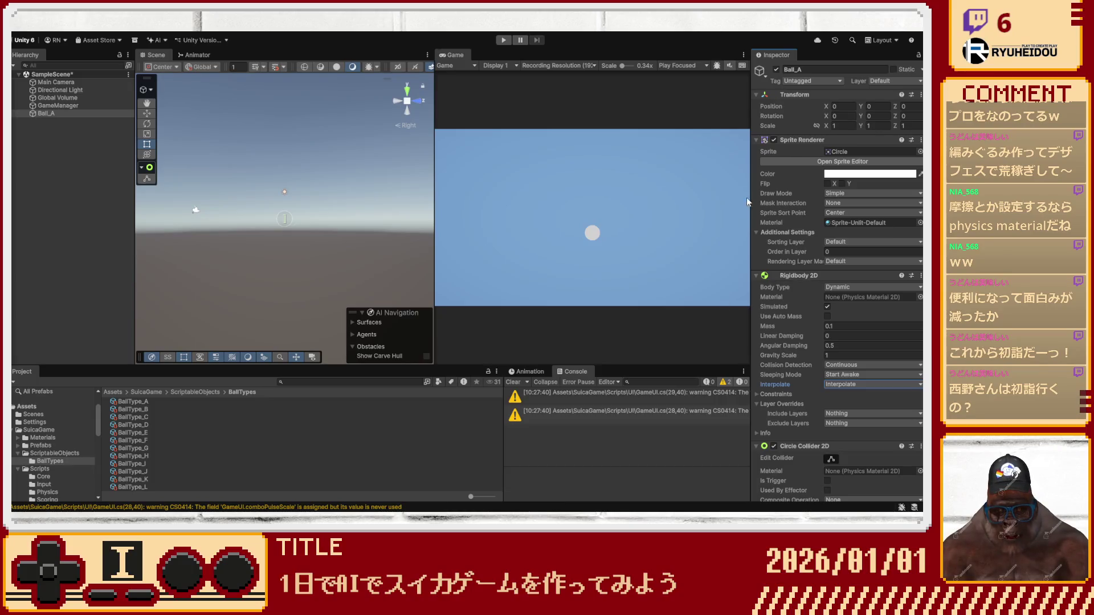
Set Ball_A's tag and layer both to Ball.
{"action": "left_click", "coordinate": [816, 172]}
{"action": "left_click", "coordinate": [878, 81]}
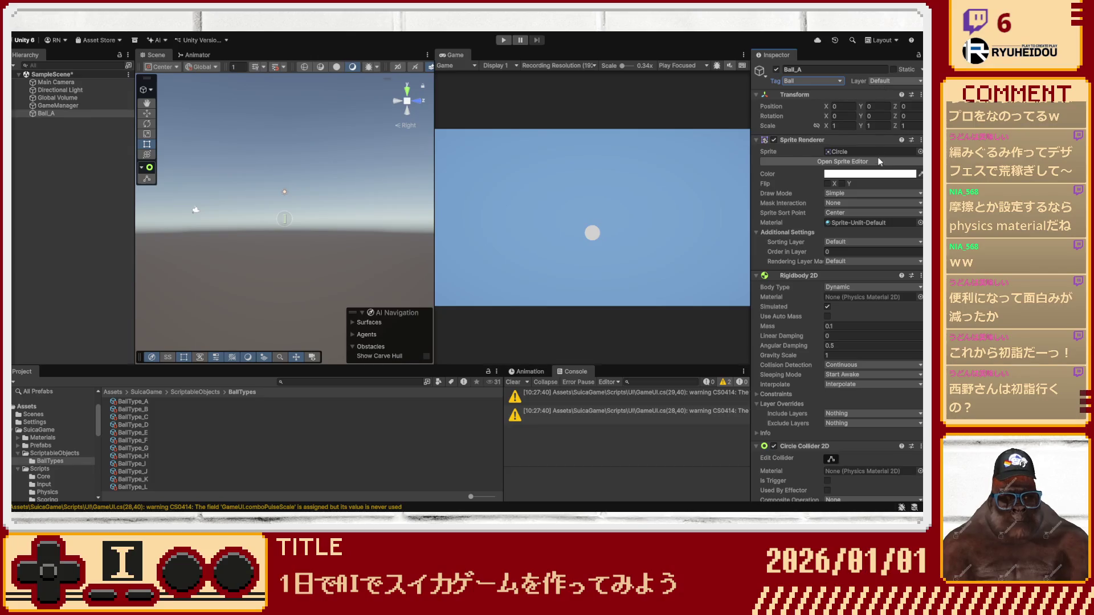
{"action": "left_click", "coordinate": [876, 149]}
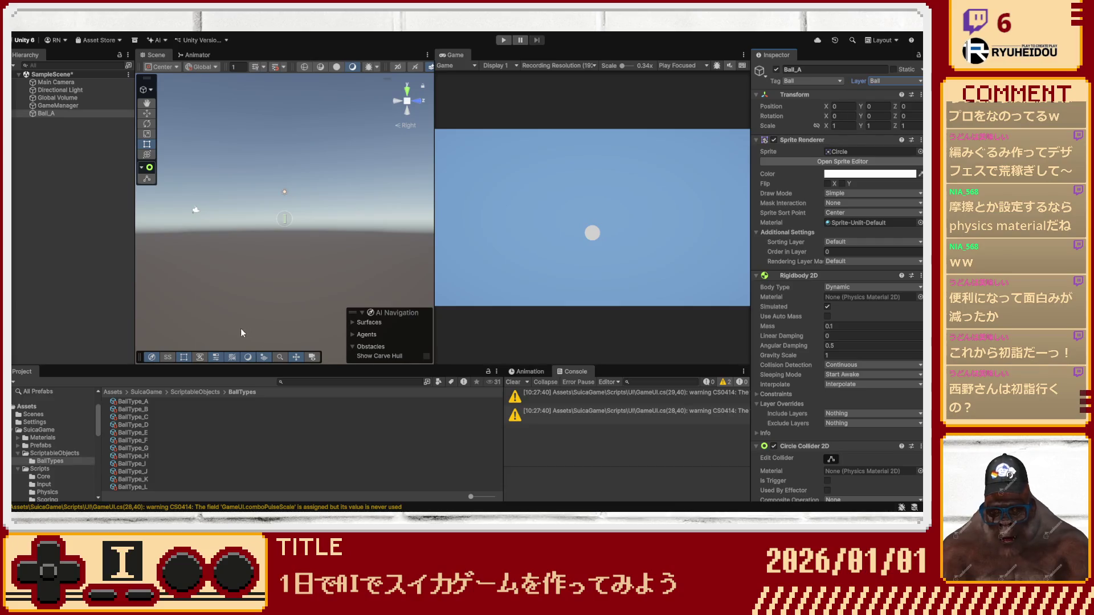
Save Ball_A as a prefab in SuicaGame/Prefabs/Balls and select the new asset.
{"action": "left_click", "coordinate": [181, 393]}
{"action": "left_click", "coordinate": [145, 392]}
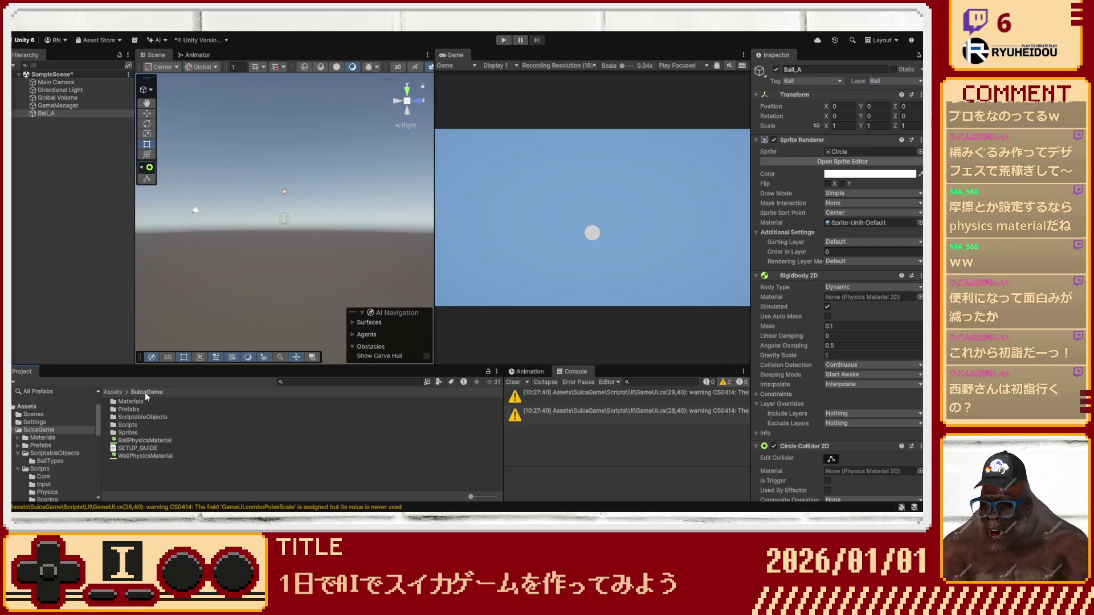
{"action": "double_click", "coordinate": [126, 409]}
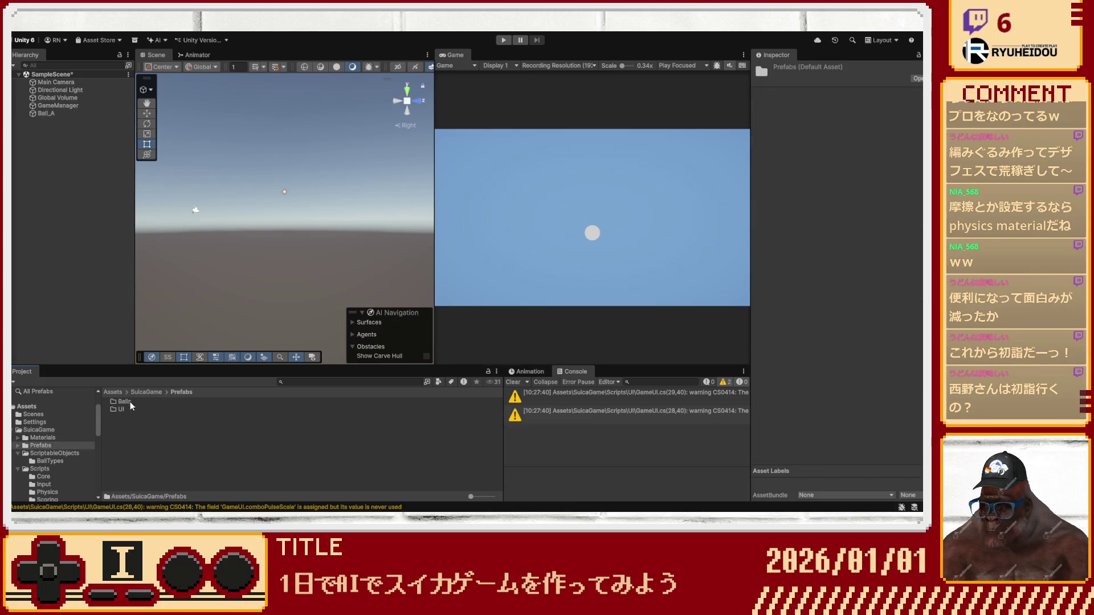
{"action": "mouse_move", "coordinate": [49, 114]}
{"action": "left_mouse_down"}
{"action": "mouse_move", "coordinate": [97, 262]}
{"action": "mouse_move", "coordinate": [125, 402]}
{"action": "left_mouse_up"}
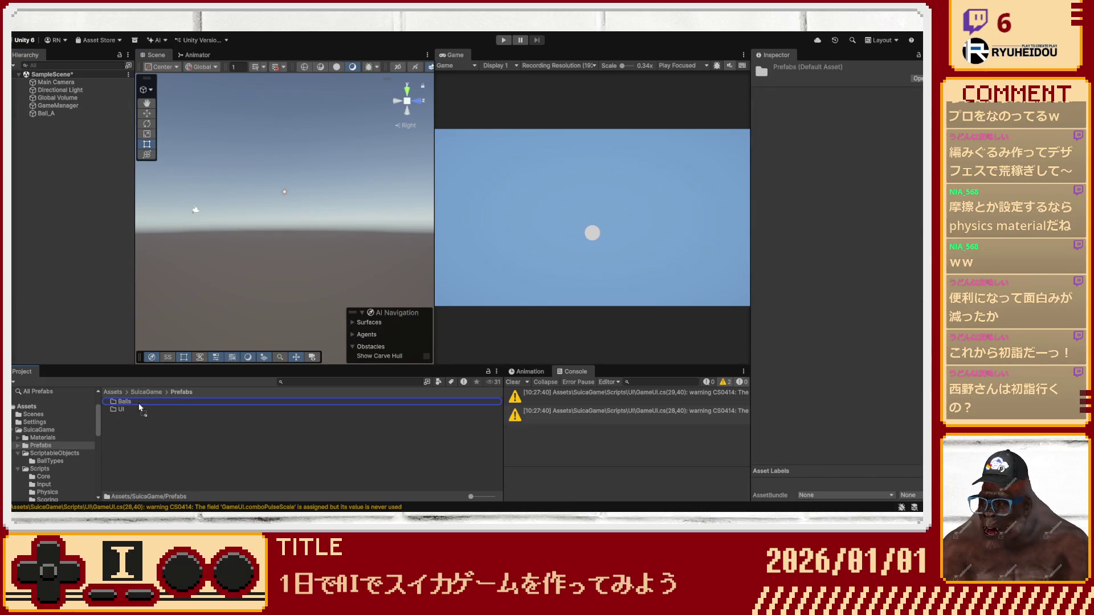
{"action": "double_click", "coordinate": [124, 402]}
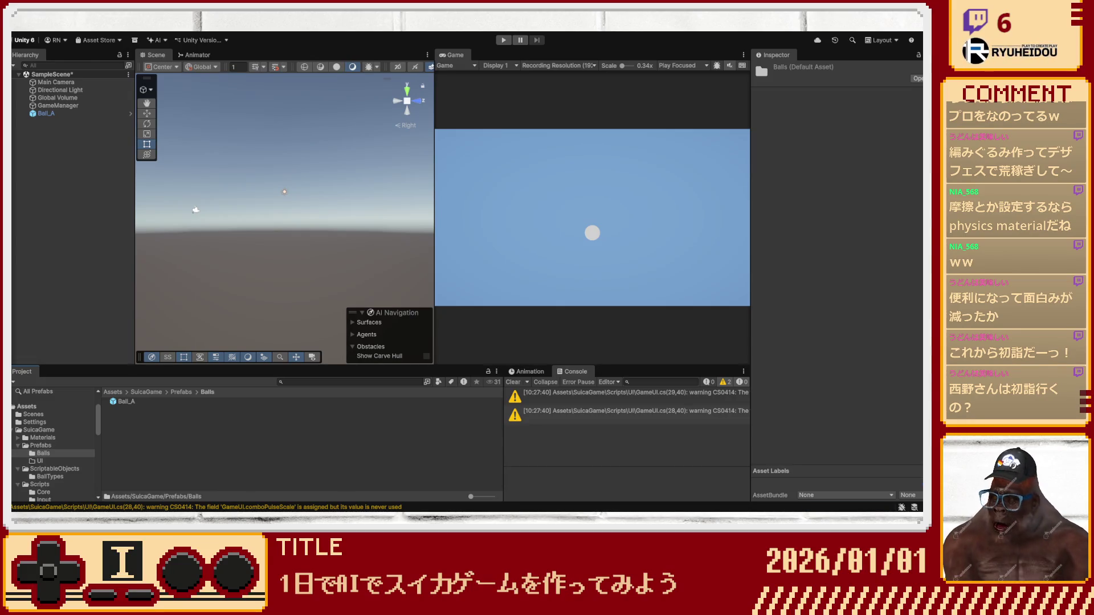
{"action": "left_click", "coordinate": [133, 402]}
Duplicate the Ball_A prefab and rename the first copies Ball_B, Ball_C and Ball_D.
{"action": "key", "text": "ctrl+d"}
{"action": "key", "text": "ctrl+d"}
{"action": "key", "text": "ctrl+d"}
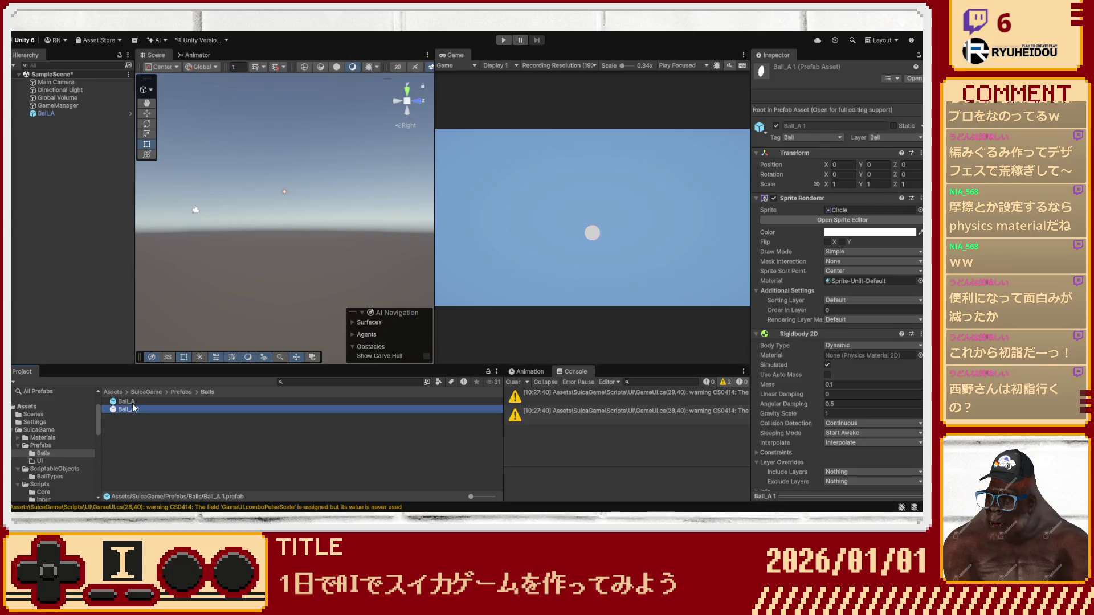
{"action": "key", "text": "ctrl+d"}
{"action": "key", "text": "ctrl+d"}
{"action": "key", "text": "ctrl+d"}
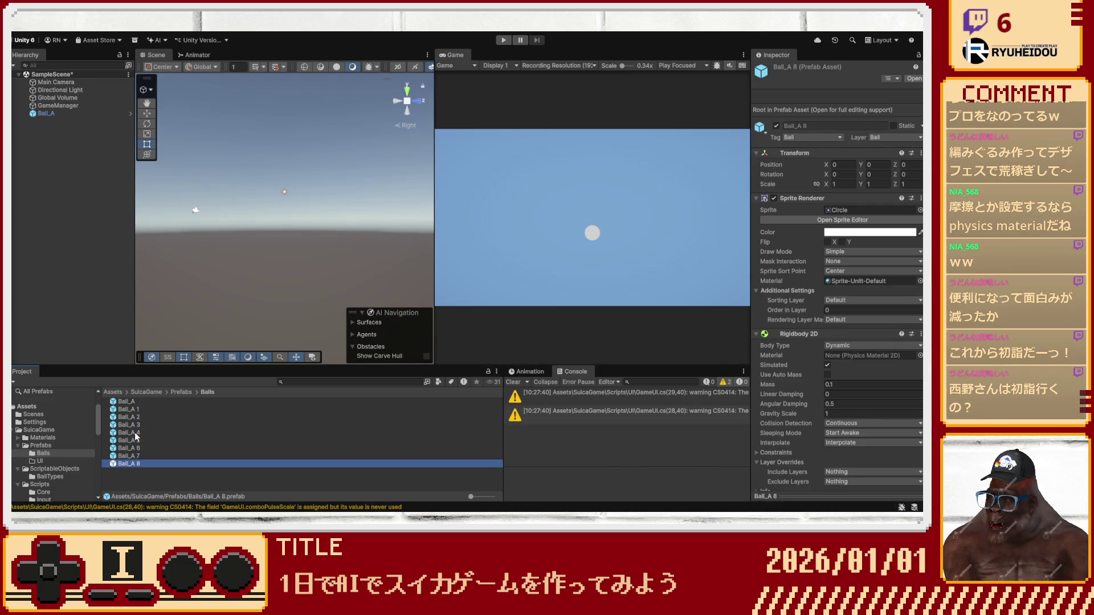
{"action": "scroll", "coordinate": [136, 411], "scroll_direction": "up", "scroll_amount": 1}
{"action": "left_click", "coordinate": [133, 410]}
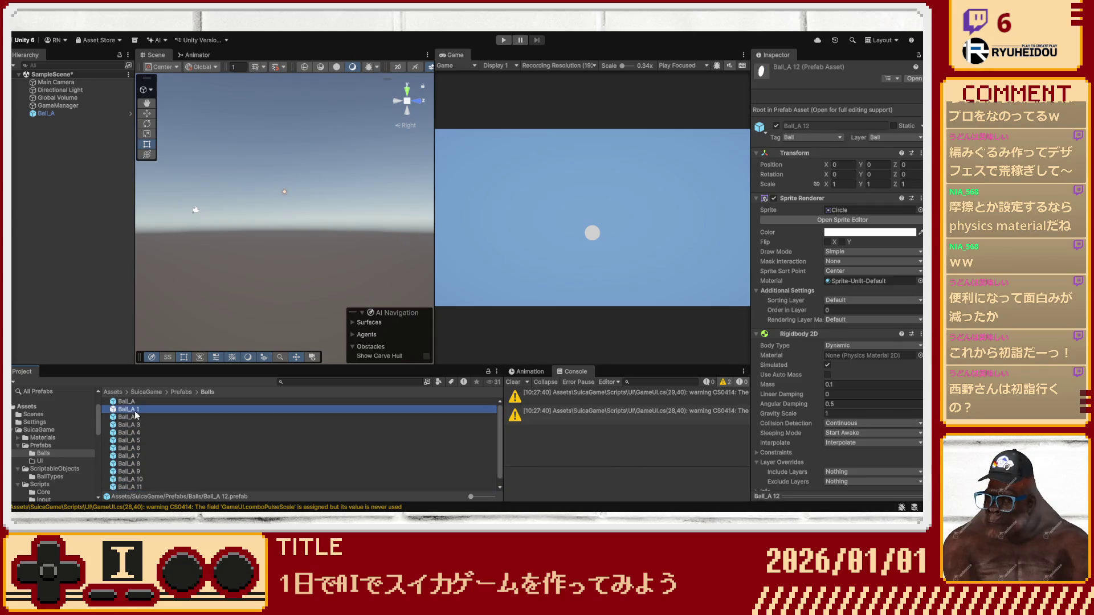
{"action": "left_click", "coordinate": [133, 410]}
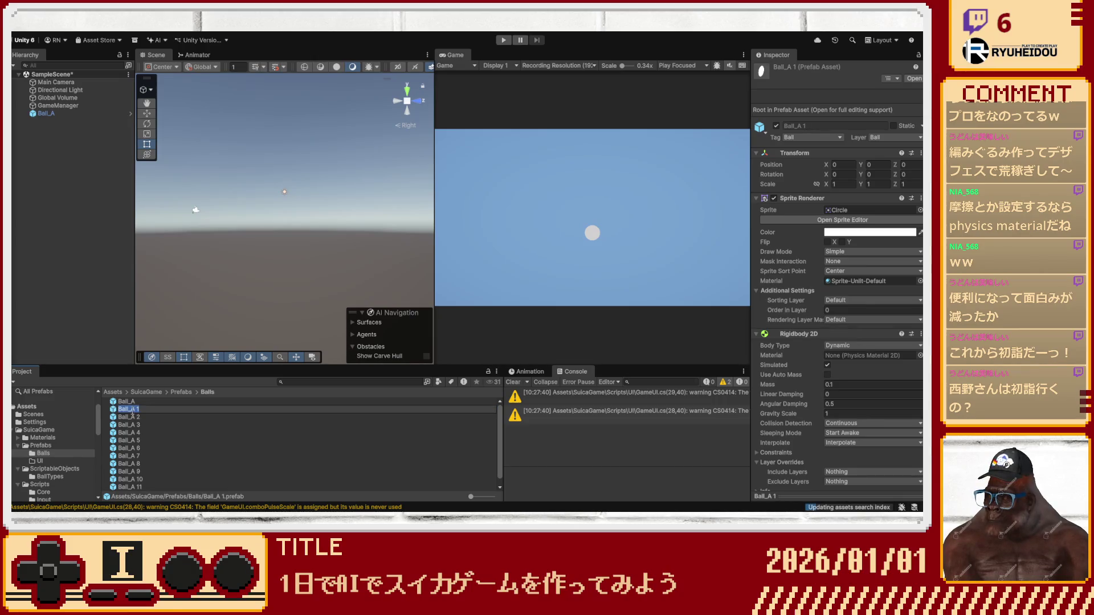
{"action": "type", "text": "B"}
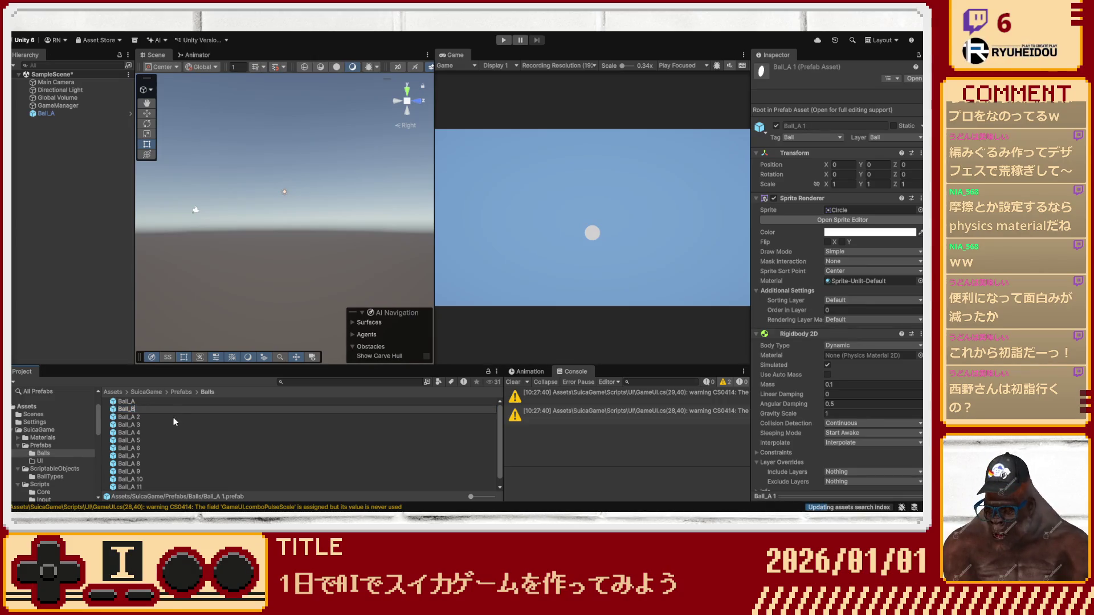
{"action": "key", "text": "Return"}
{"action": "left_click", "coordinate": [132, 410]}
{"action": "left_click", "coordinate": [131, 410]}
{"action": "type", "text": "Ball_C"}
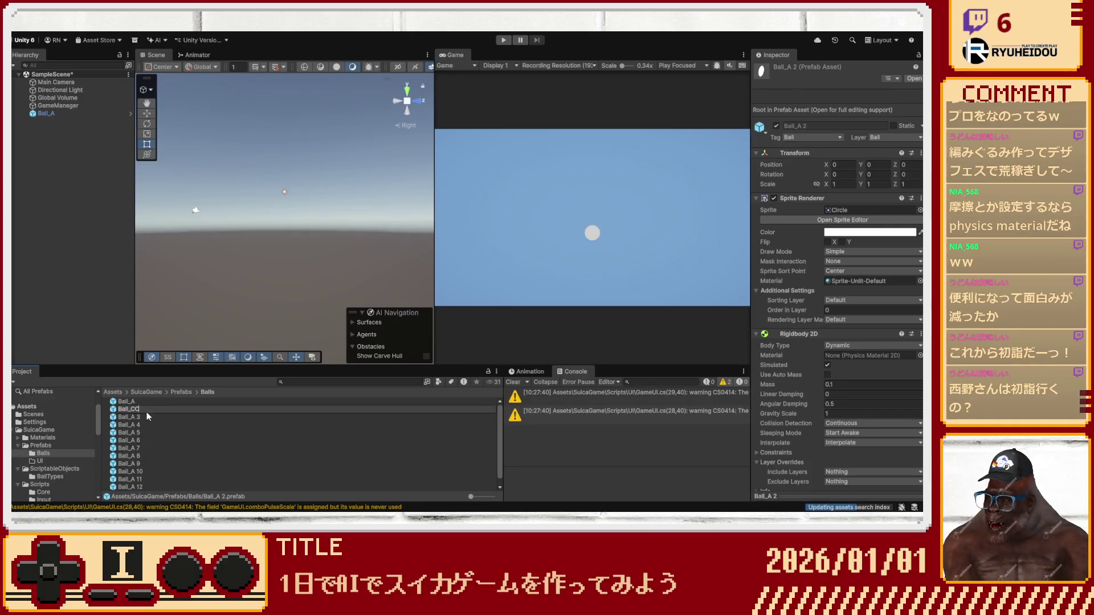
{"action": "key", "text": "Return"}
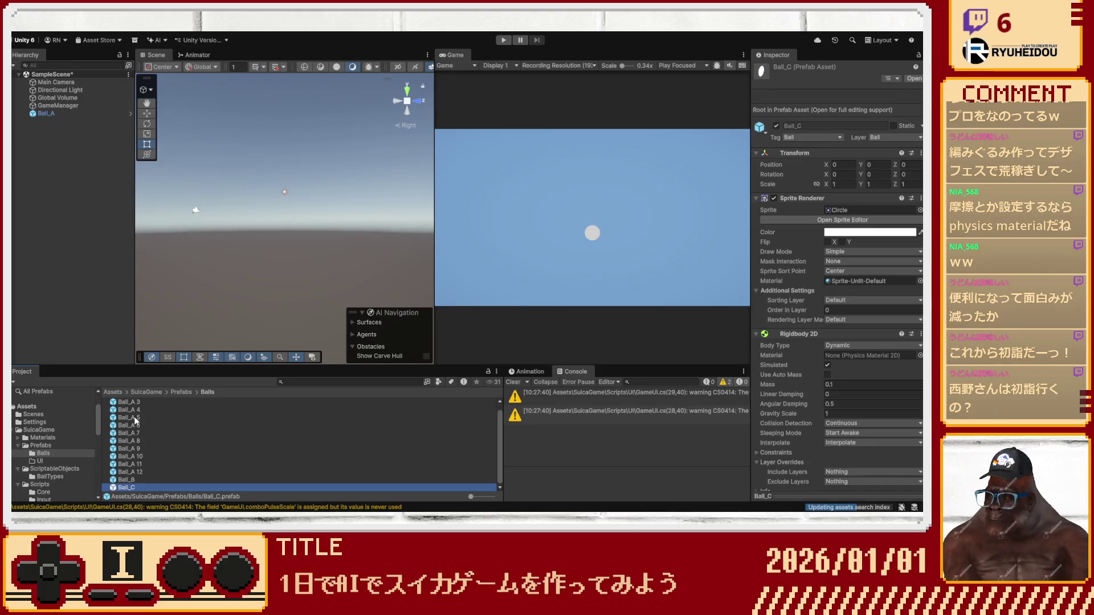
{"action": "scroll", "coordinate": [134, 416], "scroll_direction": "up", "scroll_amount": 1}
{"action": "left_click", "coordinate": [134, 412]}
{"action": "left_click", "coordinate": [133, 411]}
{"action": "type", "text": "Ball_D"}
{"action": "key", "text": "Return"}
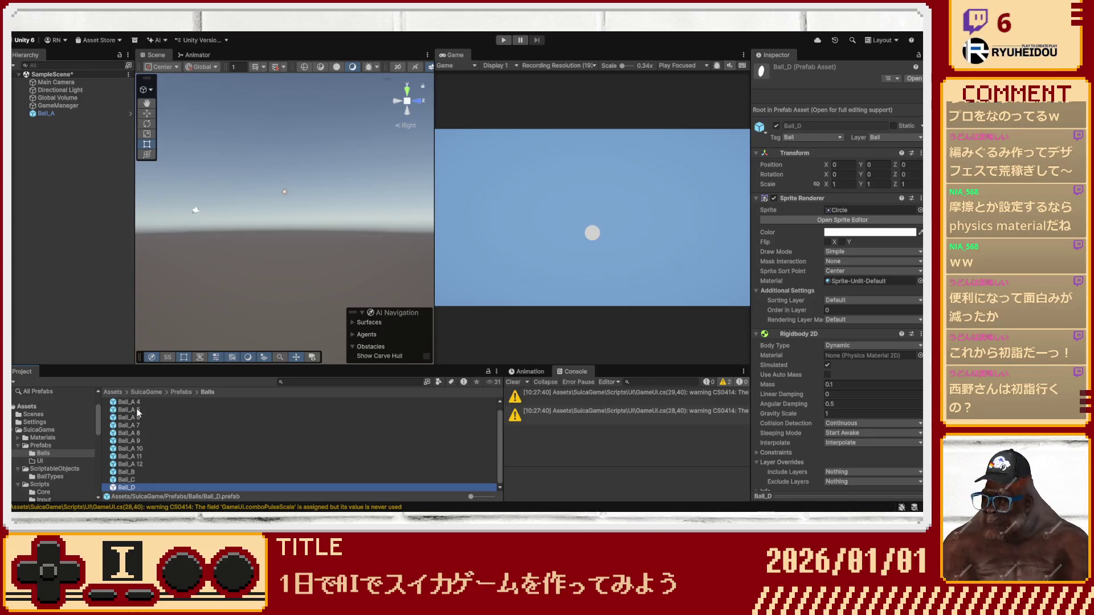
Rename the next copies Ball_E, Ball_F and Ball_G.
{"action": "scroll", "coordinate": [135, 416], "scroll_direction": "up", "scroll_amount": 1}
{"action": "left_click", "coordinate": [135, 409]}
{"action": "left_click", "coordinate": [135, 409]}
{"action": "type", "text": "Ball_E"}
{"action": "key", "text": "Return"}
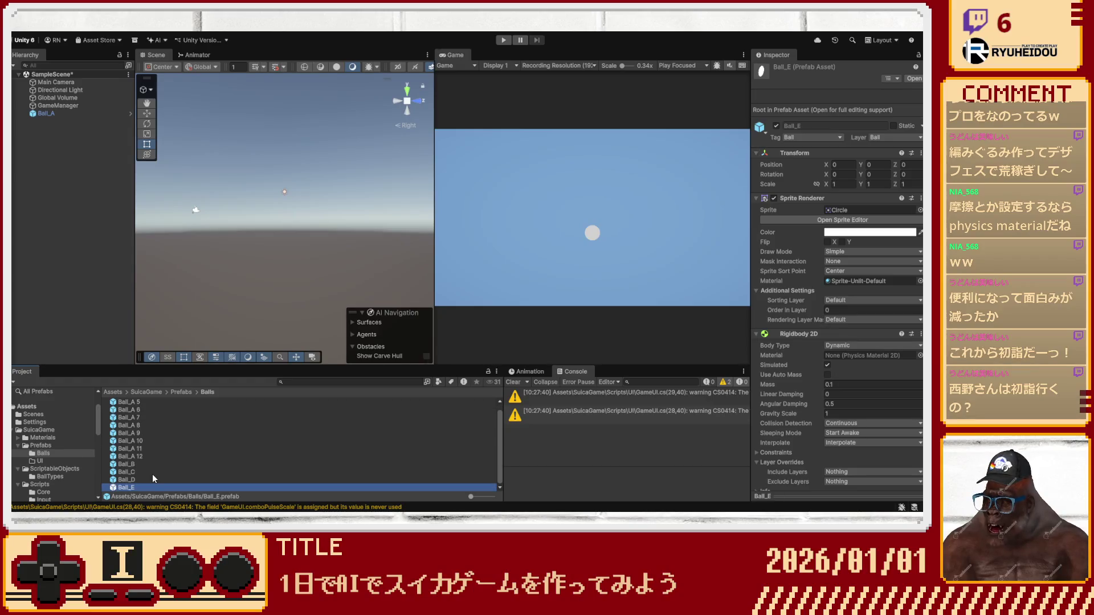
{"action": "scroll", "coordinate": [140, 439], "scroll_direction": "up", "scroll_amount": 1}
{"action": "left_click", "coordinate": [132, 409]}
{"action": "left_click", "coordinate": [132, 409]}
{"action": "type", "text": "Ball_F"}
{"action": "key", "text": "Return"}
{"action": "left_click", "coordinate": [143, 409]}
{"action": "left_click", "coordinate": [143, 409]}
{"action": "type", "text": "Ball_G"}
{"action": "key", "text": "Return"}
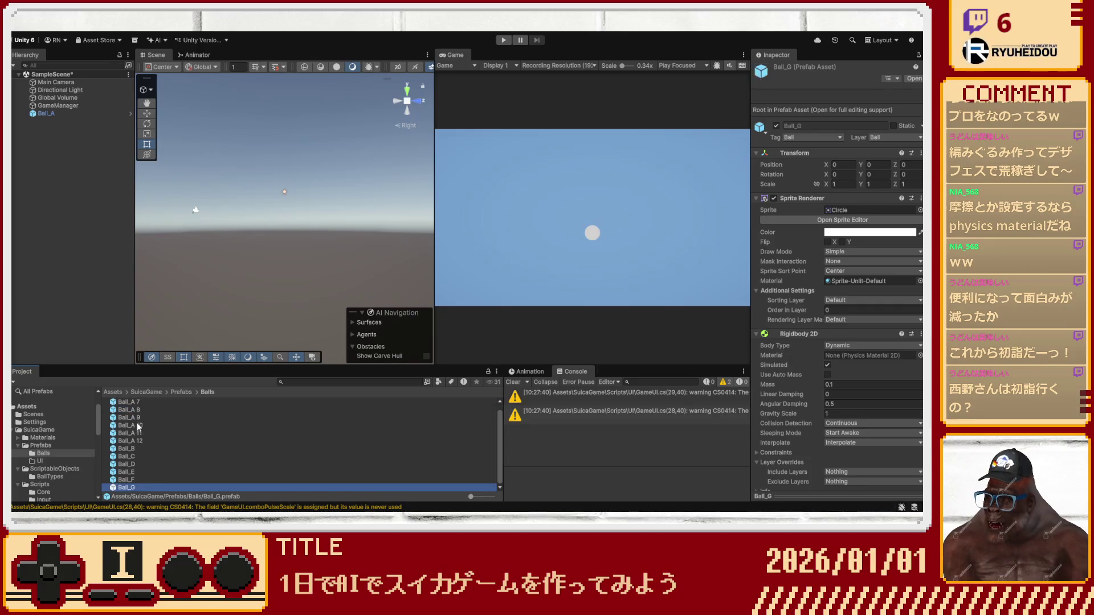
Rename the following copies Ball_H, Ball_I and Ball_J.
{"action": "left_click", "coordinate": [136, 411]}
{"action": "left_click", "coordinate": [135, 412]}
{"action": "type", "text": "Ball_GH"}
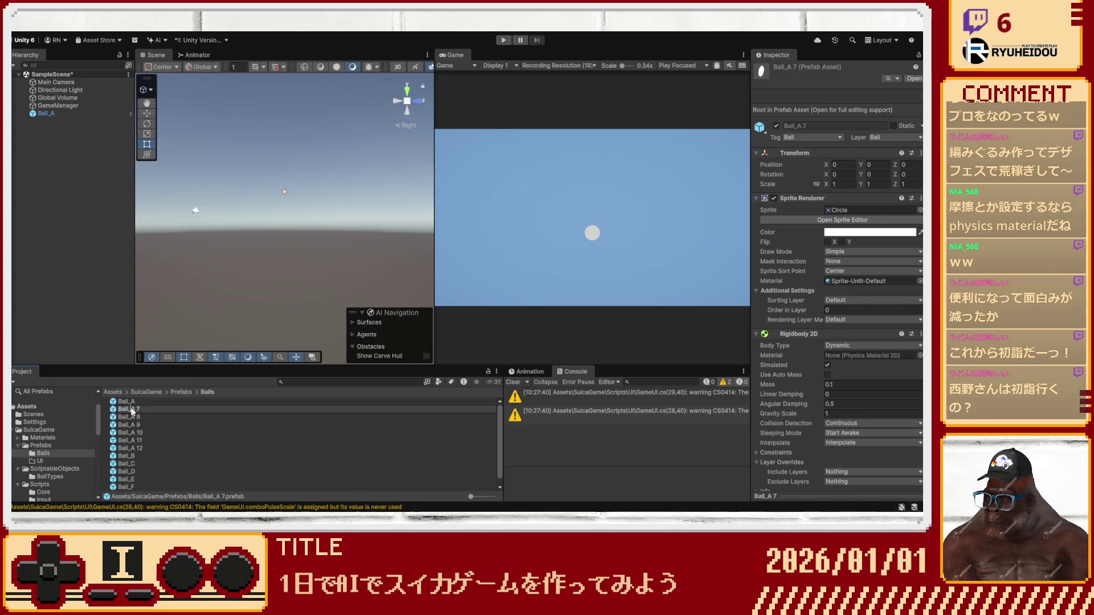
{"action": "key", "text": "BackSpace"}
{"action": "key", "text": "BackSpace"}
{"action": "type", "text": "H"}
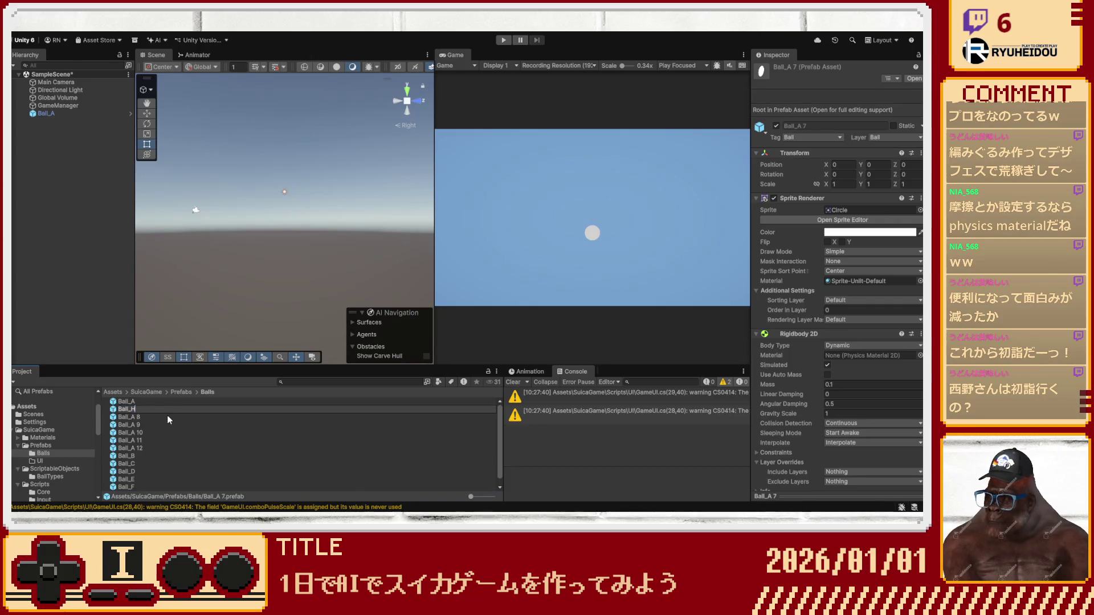
{"action": "key", "text": "Return"}
{"action": "left_click", "coordinate": [131, 410]}
{"action": "left_click", "coordinate": [131, 410]}
{"action": "type", "text": "Ball_I"}
{"action": "key", "text": "Return"}
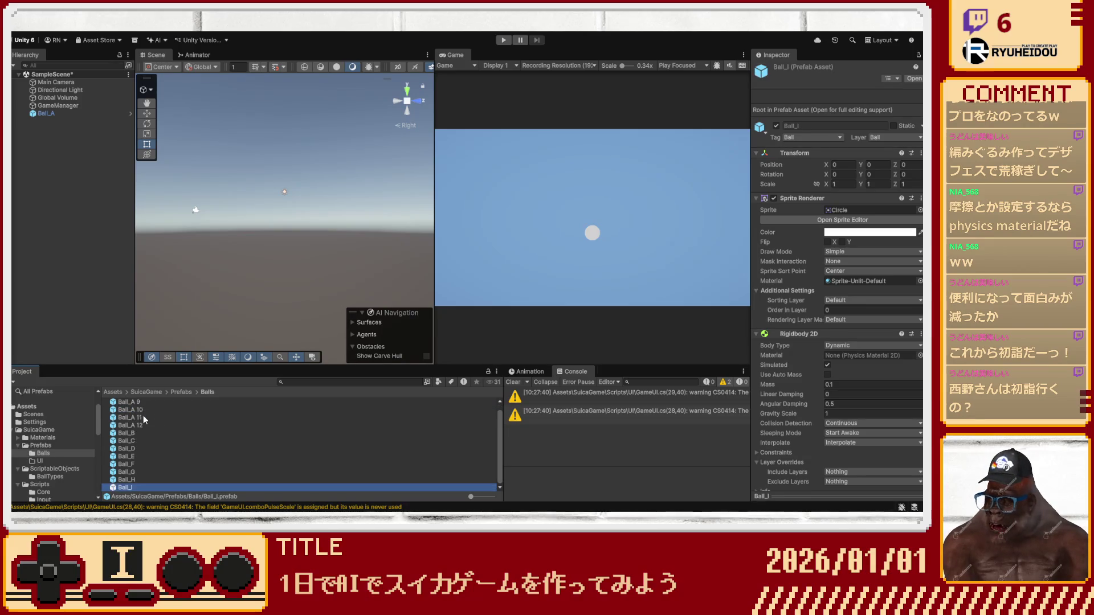
{"action": "scroll", "coordinate": [142, 413], "scroll_direction": "up", "scroll_amount": 1}
{"action": "left_click", "coordinate": [138, 410]}
{"action": "left_click", "coordinate": [138, 410]}
{"action": "type", "text": "Ball_J"}
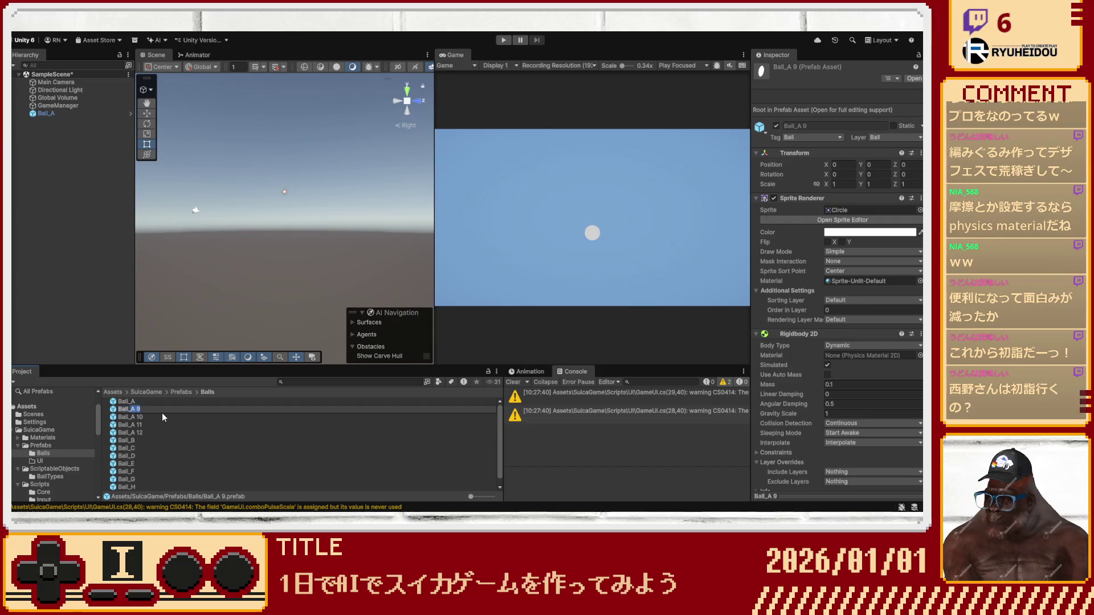
{"action": "key", "text": "Return"}
Rename the last copies Ball_K and Ball_L and delete the extra Ball_A 12.
{"action": "scroll", "coordinate": [142, 405], "scroll_direction": "up", "scroll_amount": 1}
{"action": "left_click", "coordinate": [143, 407]}
{"action": "left_click", "coordinate": [142, 407]}
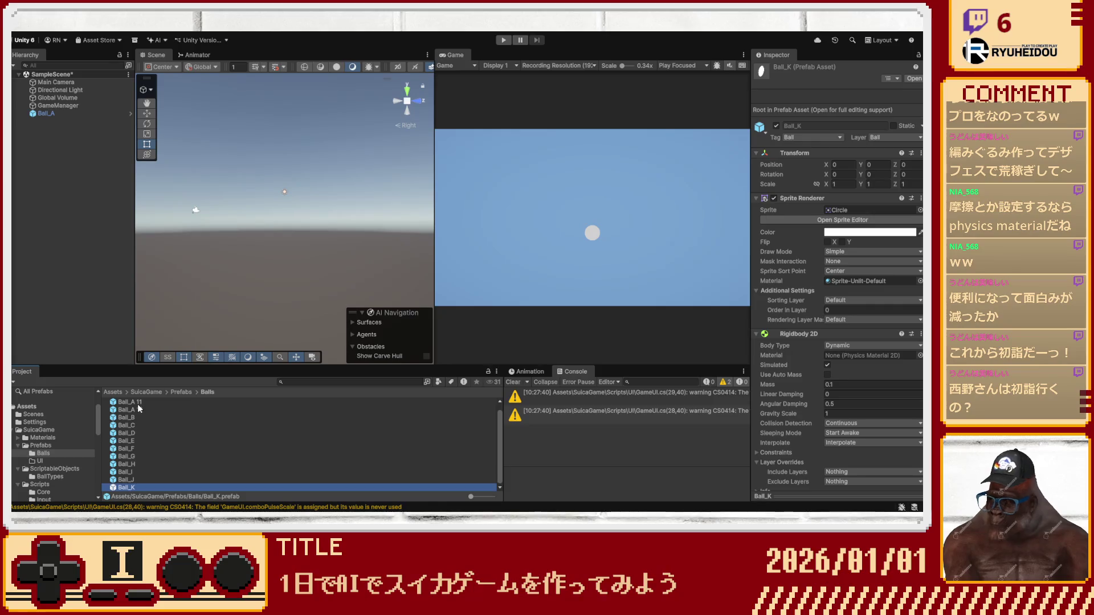
{"action": "scroll", "coordinate": [138, 405], "scroll_direction": "up", "scroll_amount": 1}
{"action": "left_click", "coordinate": [139, 409]}
{"action": "type", "text": "Ball_L"}
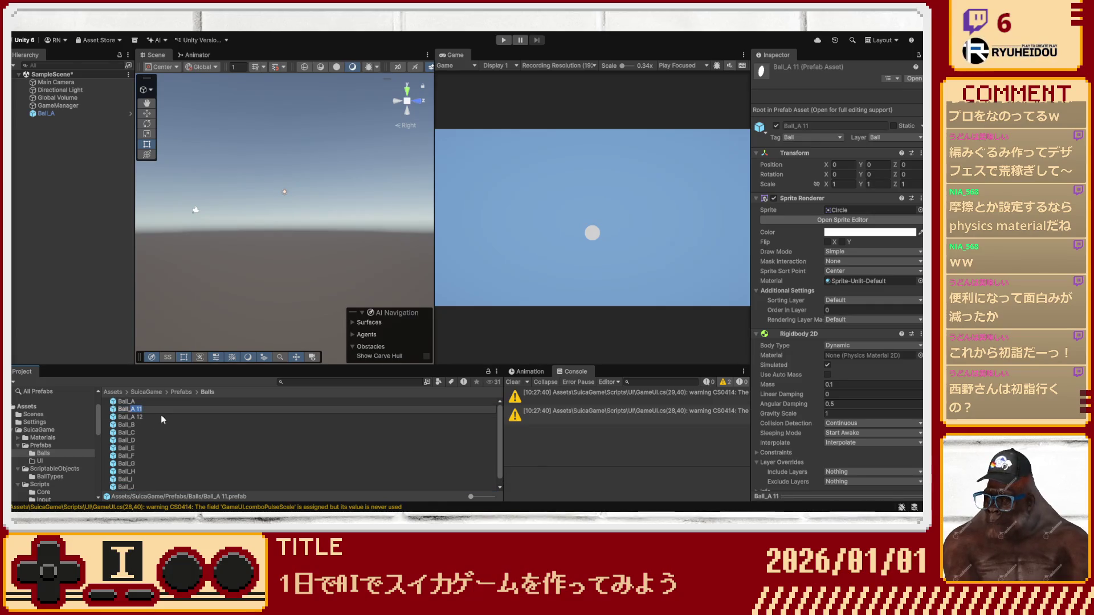
{"action": "key", "text": "Return"}
{"action": "left_click", "coordinate": [143, 408]}
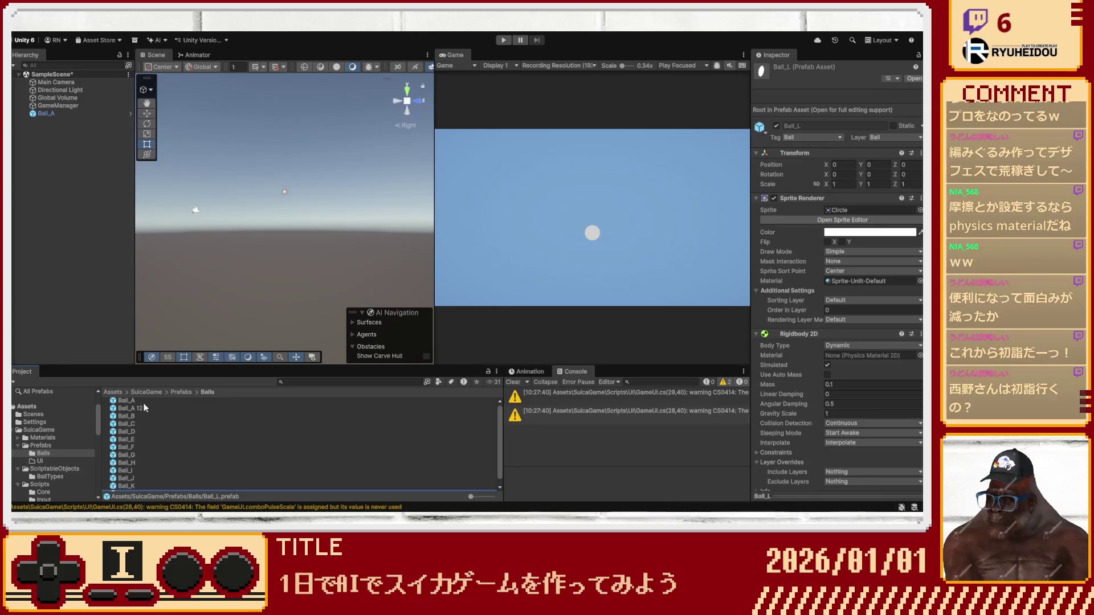
{"action": "key", "text": "Delete"}
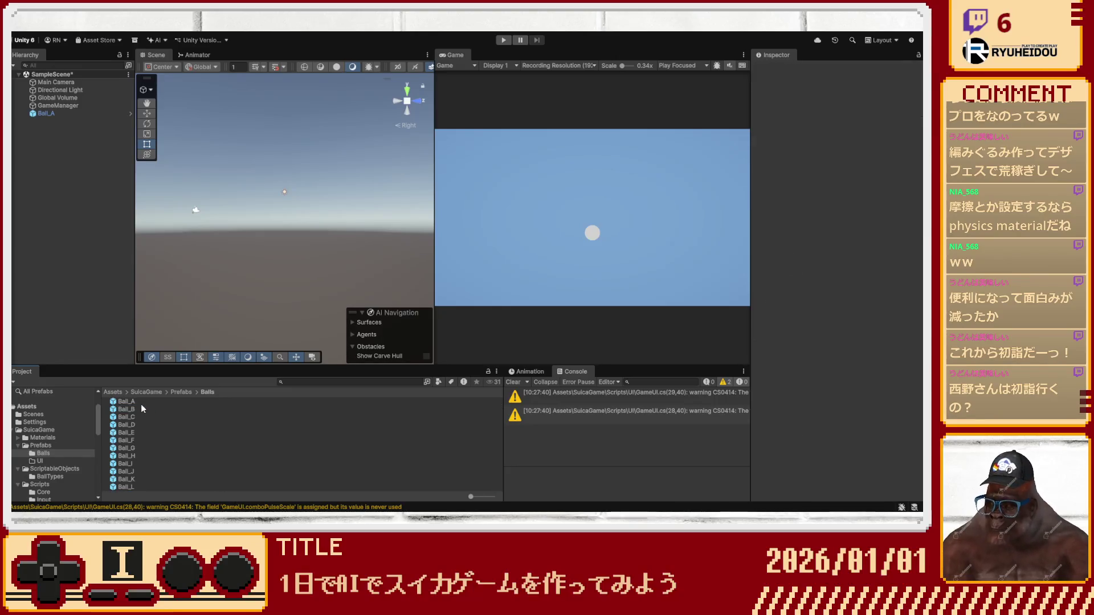
Open the Ball_B prefab, then browse back to the Balls folder and inspect Ball_C's ball data.
{"action": "double_click", "coordinate": [141, 408]}
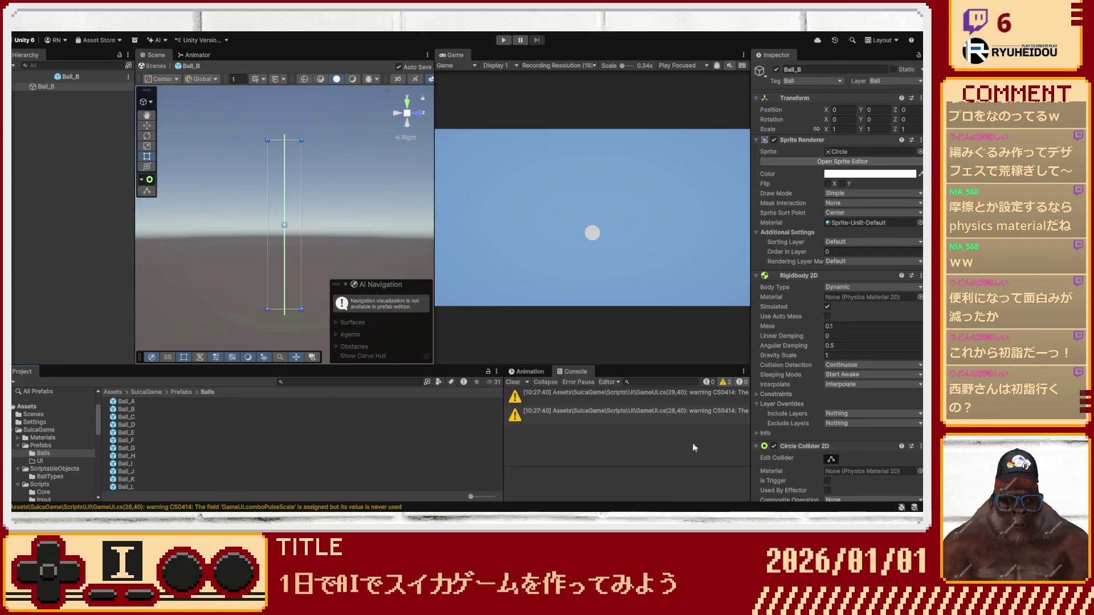
{"action": "scroll", "coordinate": [798, 452], "scroll_direction": "down", "scroll_amount": 10}
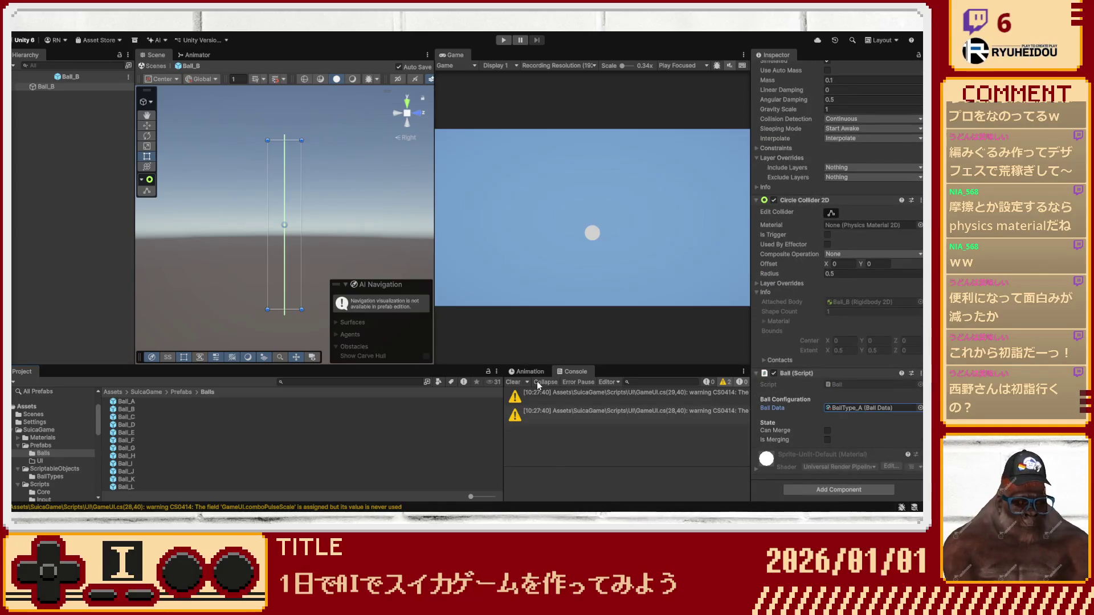
{"action": "left_click", "coordinate": [196, 410]}
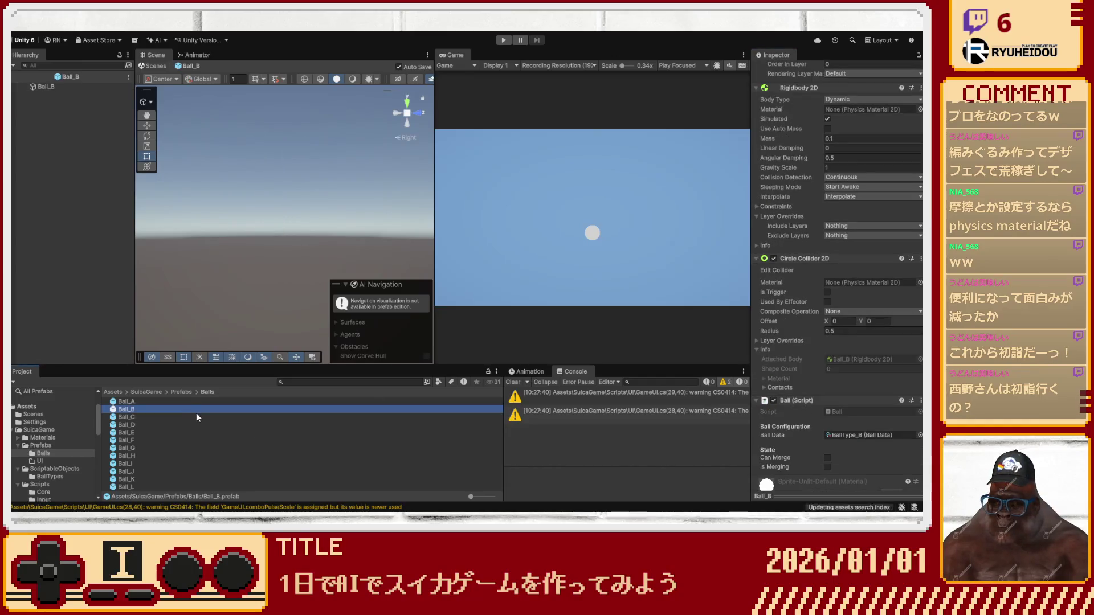
{"action": "left_click", "coordinate": [199, 416]}
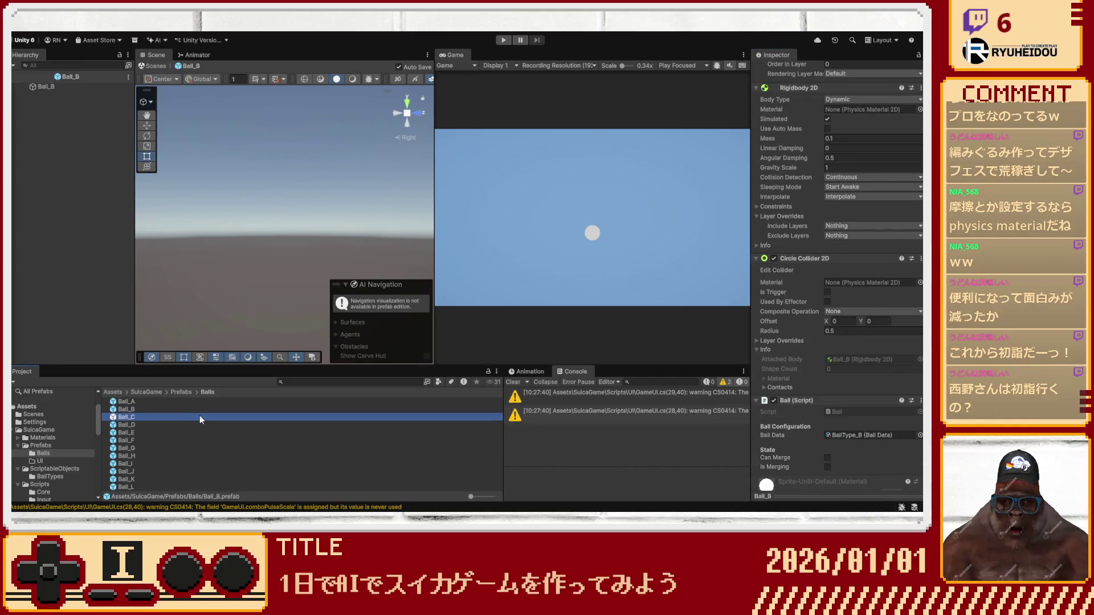
{"action": "left_click", "coordinate": [846, 434]}
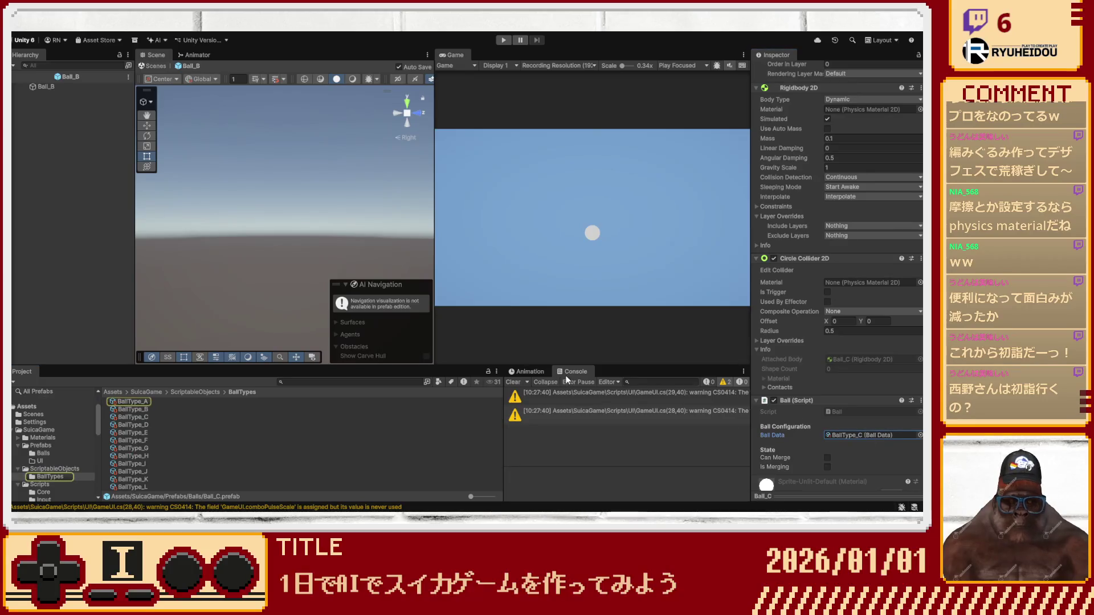
{"action": "left_click", "coordinate": [200, 391]}
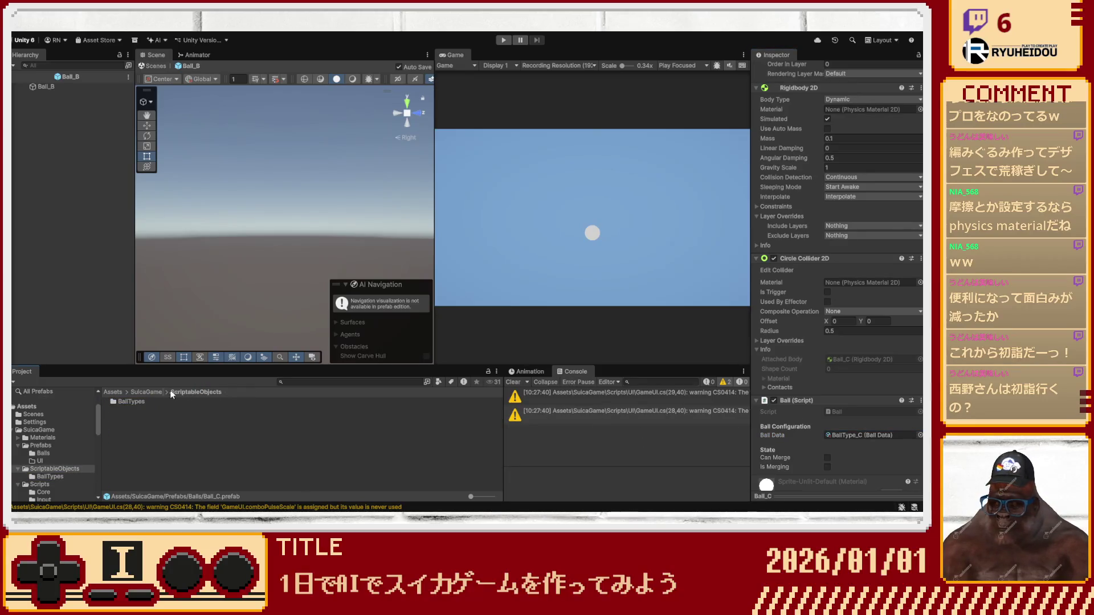
{"action": "left_click", "coordinate": [155, 393]}
{"action": "double_click", "coordinate": [147, 409]}
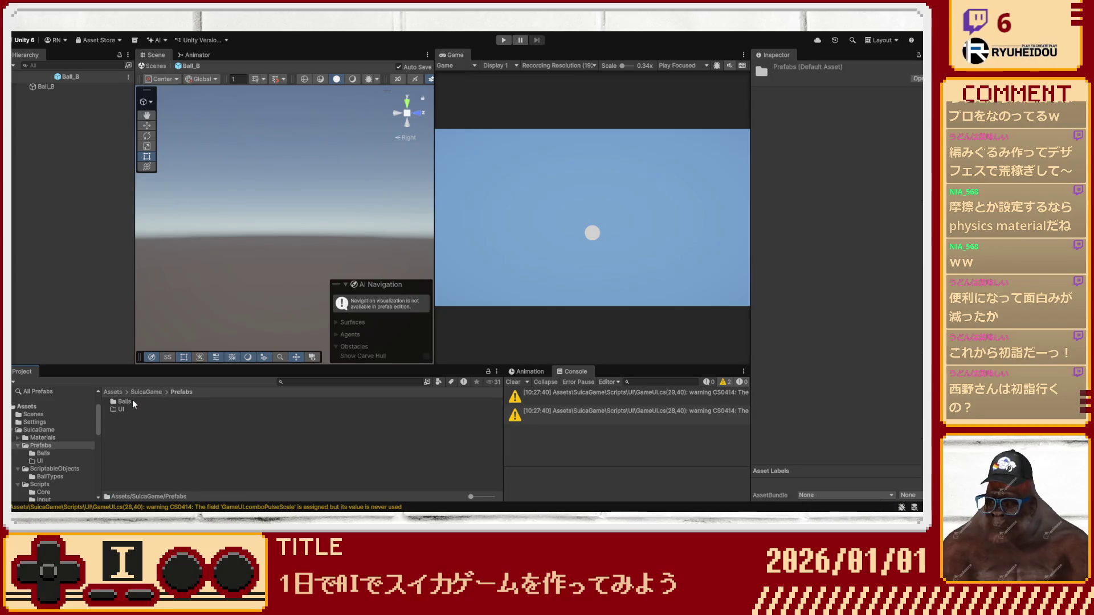
{"action": "double_click", "coordinate": [127, 402]}
{"action": "left_click", "coordinate": [131, 425]}
{"action": "left_click", "coordinate": [126, 417]}
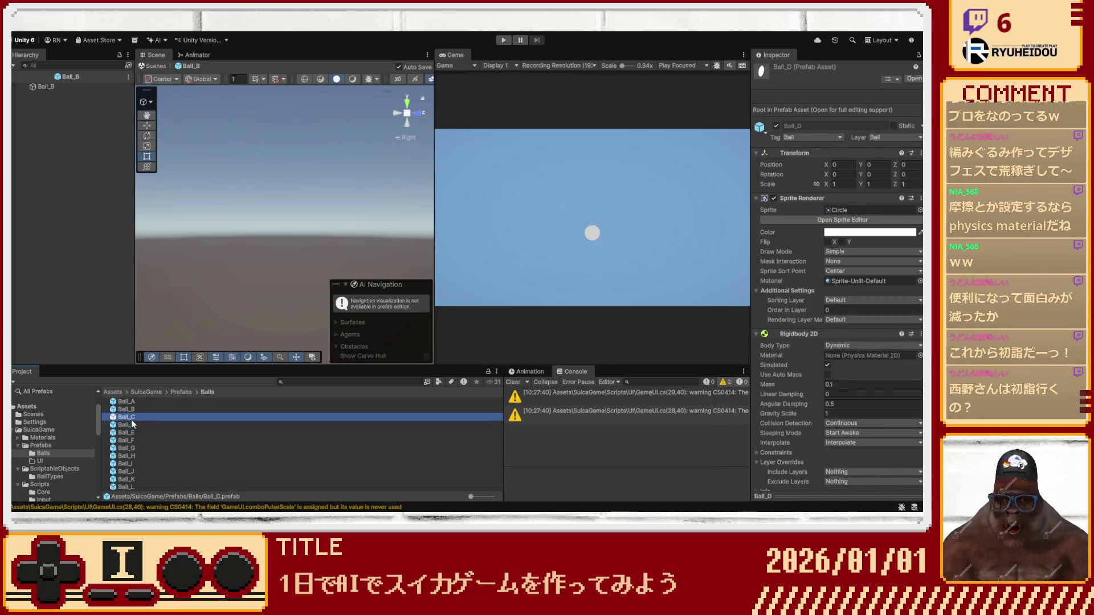
{"action": "scroll", "coordinate": [778, 429], "scroll_direction": "down", "scroll_amount": 3}
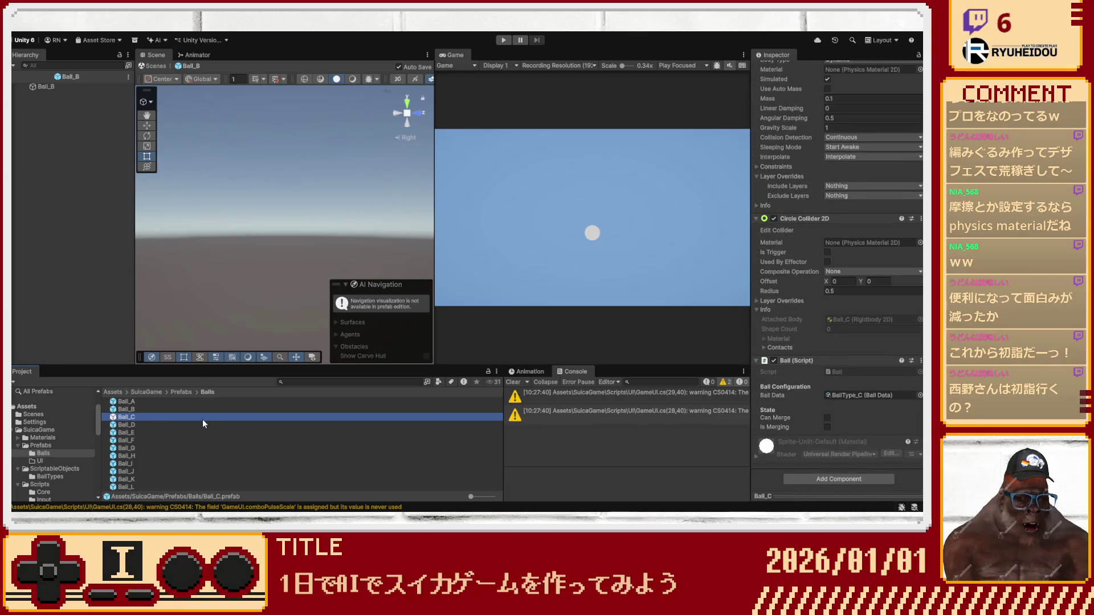
Review the Ball Data fields of Ball_D, Ball_E and Ball_F.
{"action": "left_click", "coordinate": [159, 424]}
{"action": "left_click", "coordinate": [865, 398]}
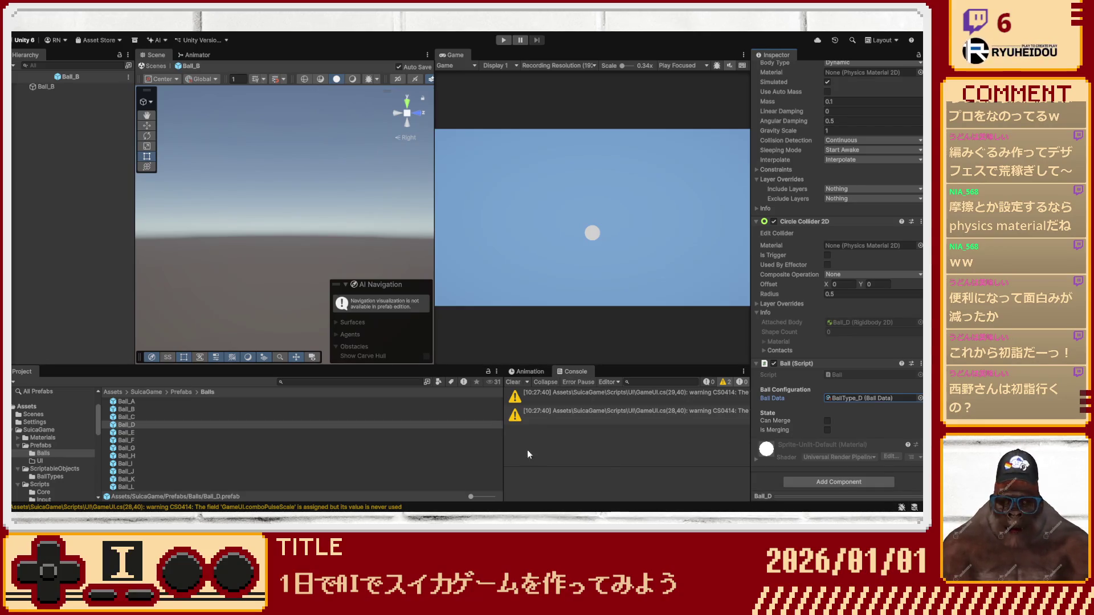
{"action": "left_click", "coordinate": [162, 433]}
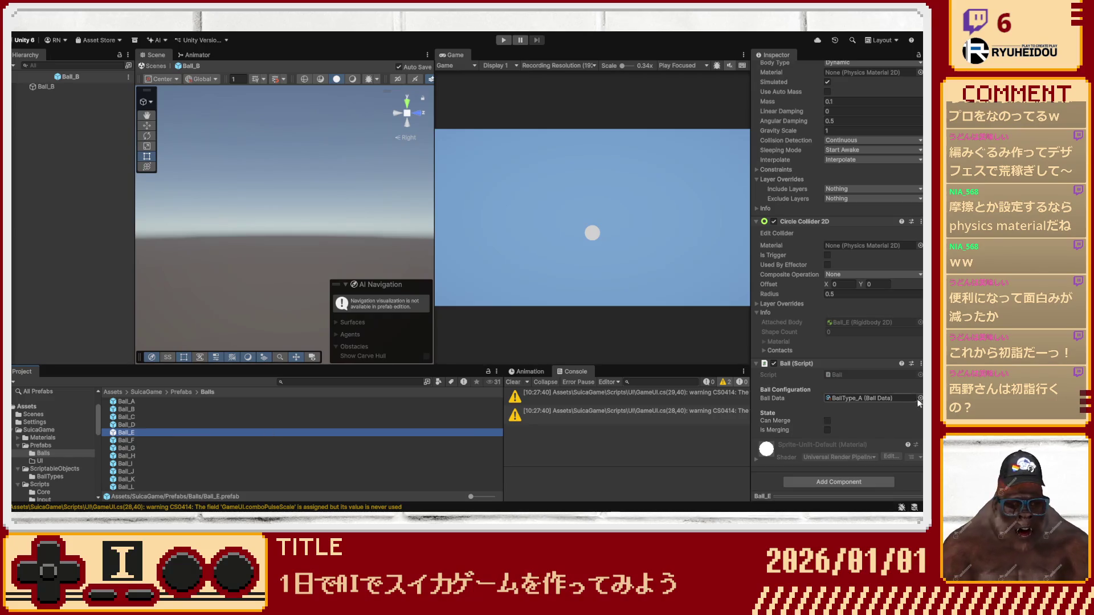
{"action": "left_click", "coordinate": [866, 398]}
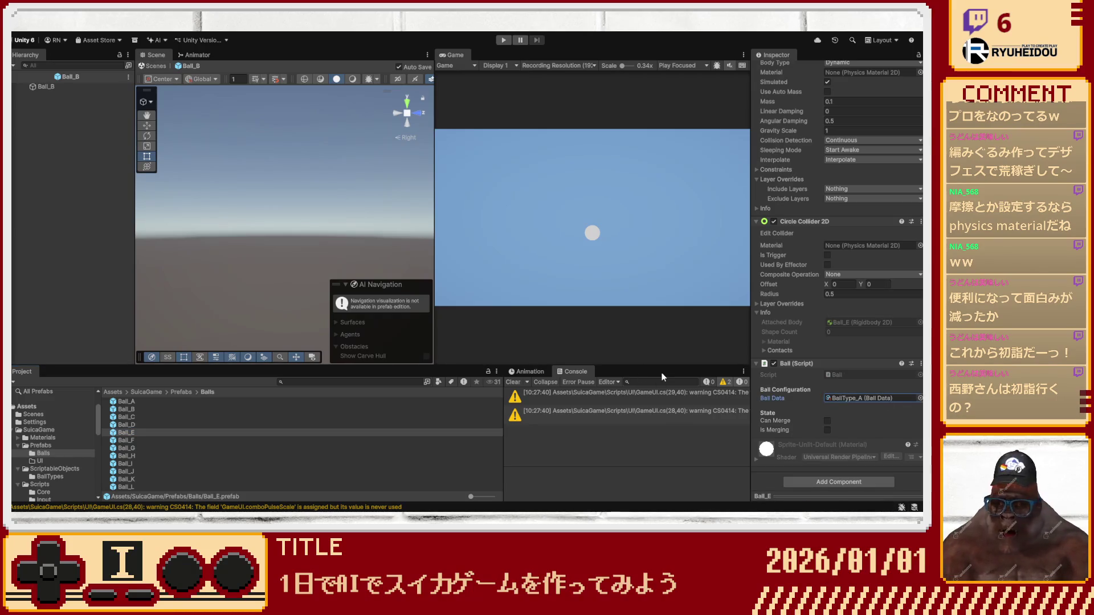
{"action": "left_click", "coordinate": [206, 432]}
{"action": "left_click", "coordinate": [206, 441]}
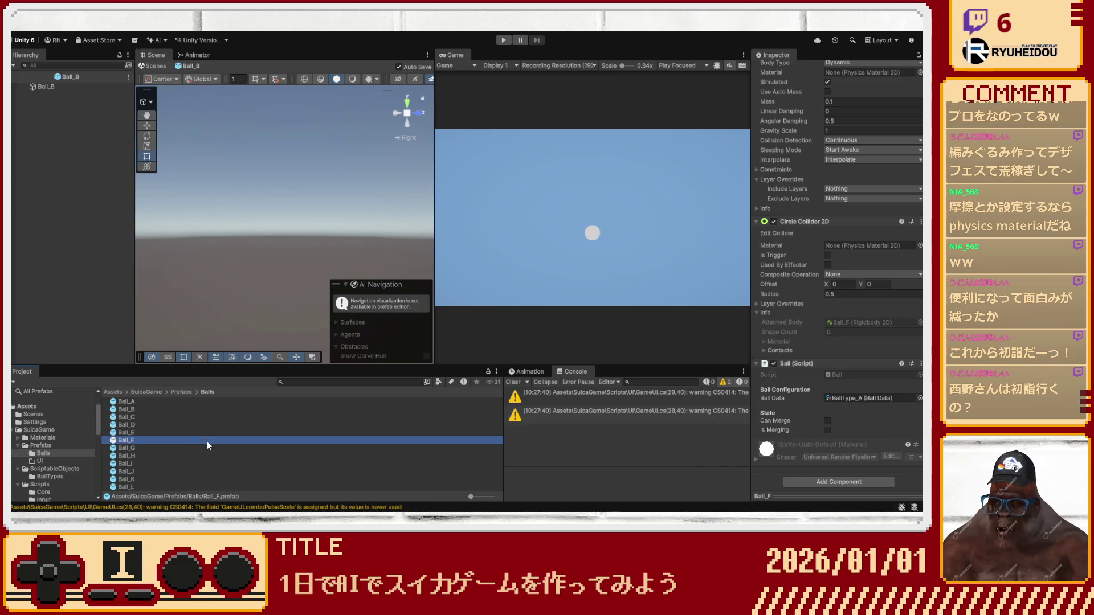
{"action": "left_click", "coordinate": [911, 398]}
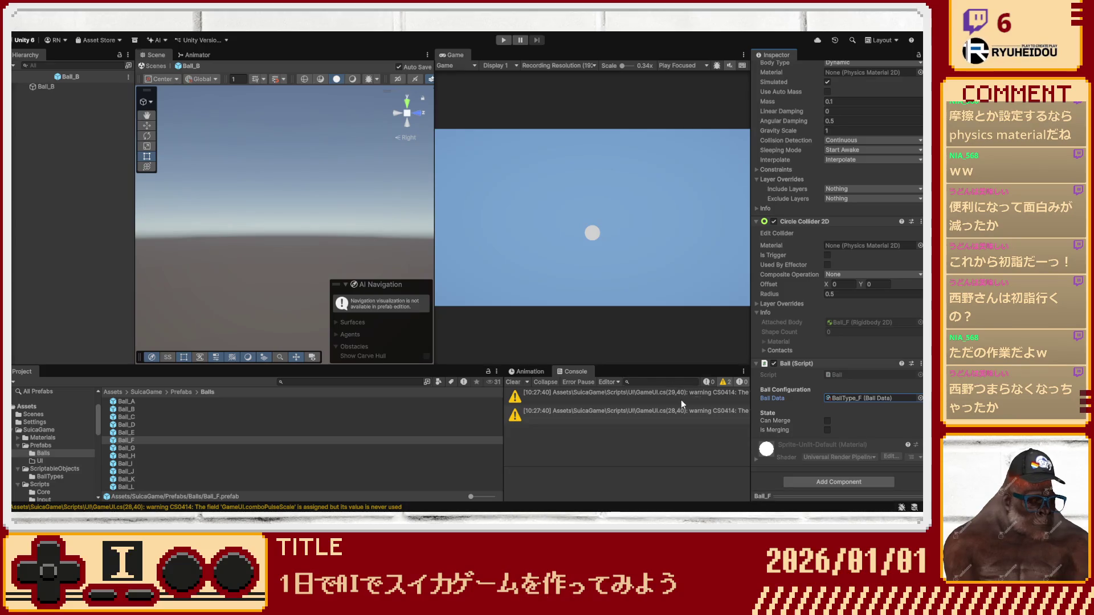
{"action": "left_click", "coordinate": [179, 443]}
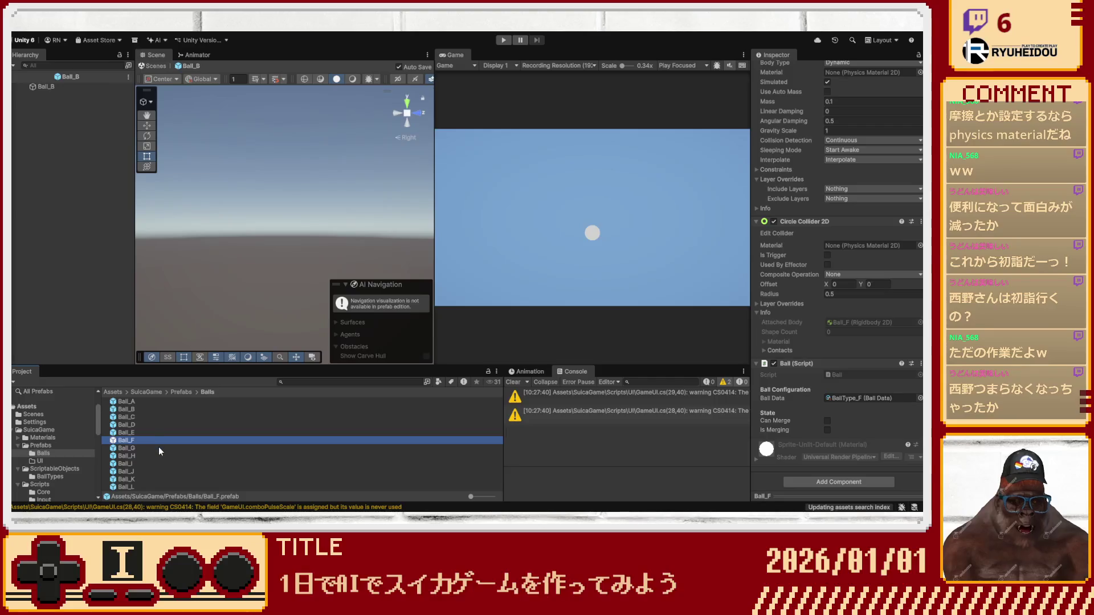
Assign BallType_G, BallType_H, BallType_I and BallType_J to Ball_G through Ball_J.
{"action": "left_click", "coordinate": [159, 448]}
{"action": "left_click", "coordinate": [894, 398]}
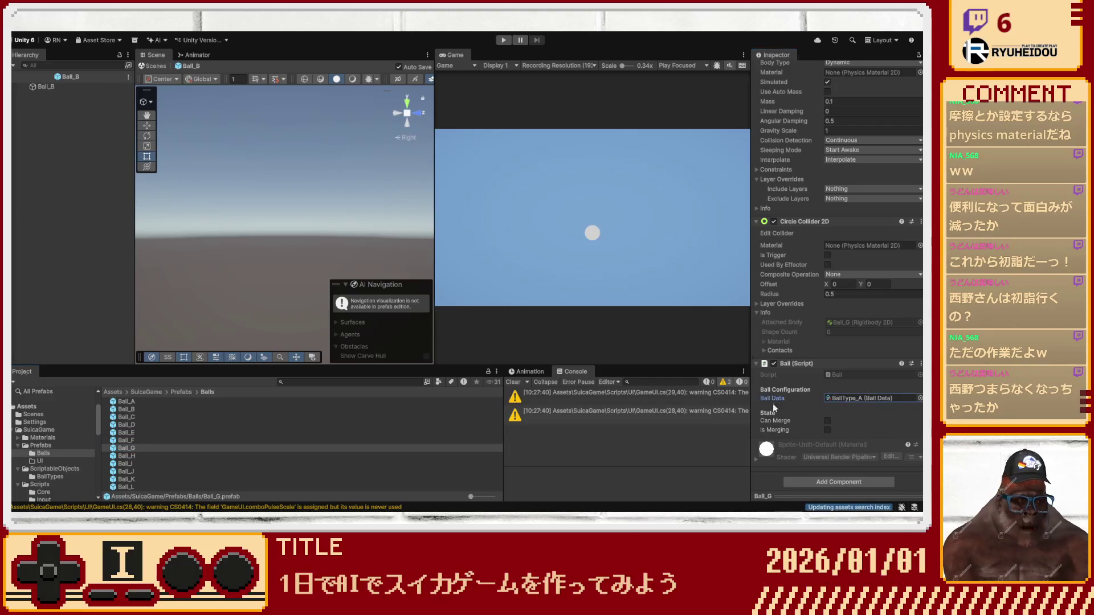
{"action": "left_click", "coordinate": [173, 456]}
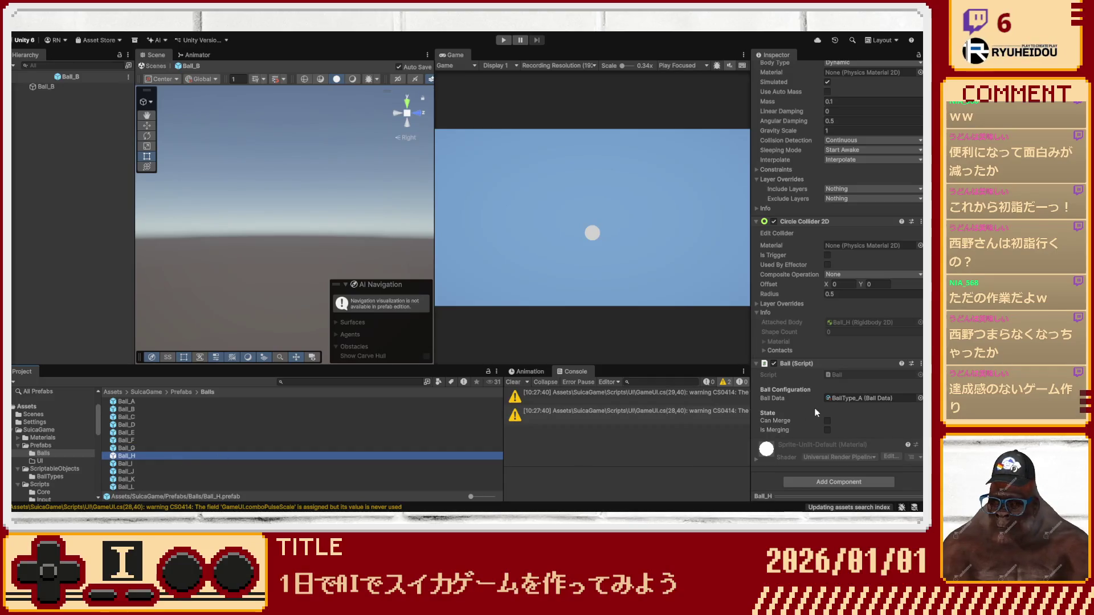
{"action": "left_click", "coordinate": [871, 398]}
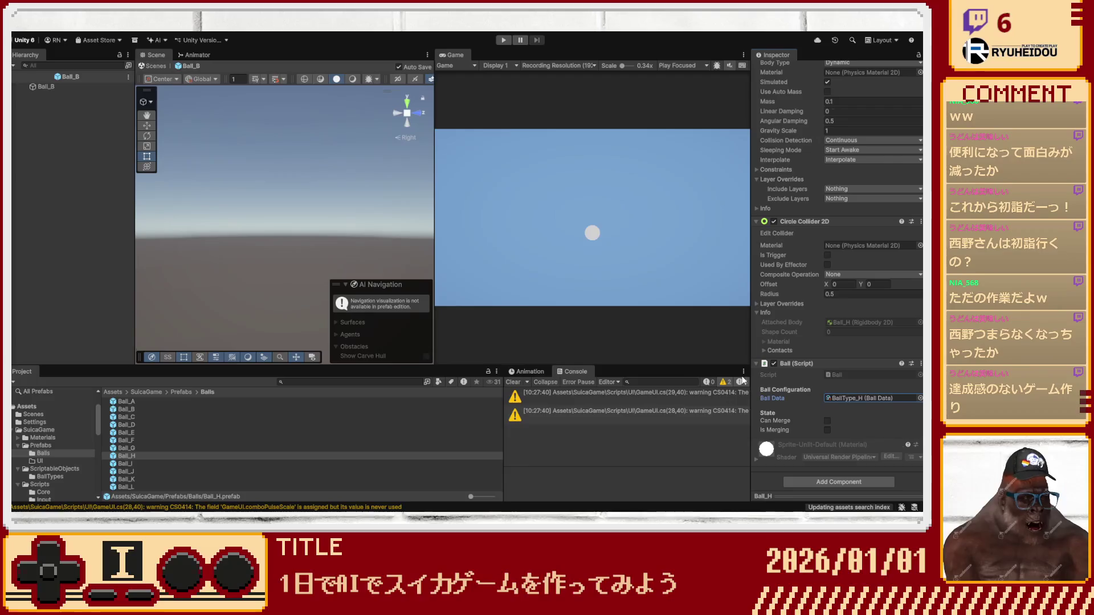
{"action": "left_click", "coordinate": [157, 464]}
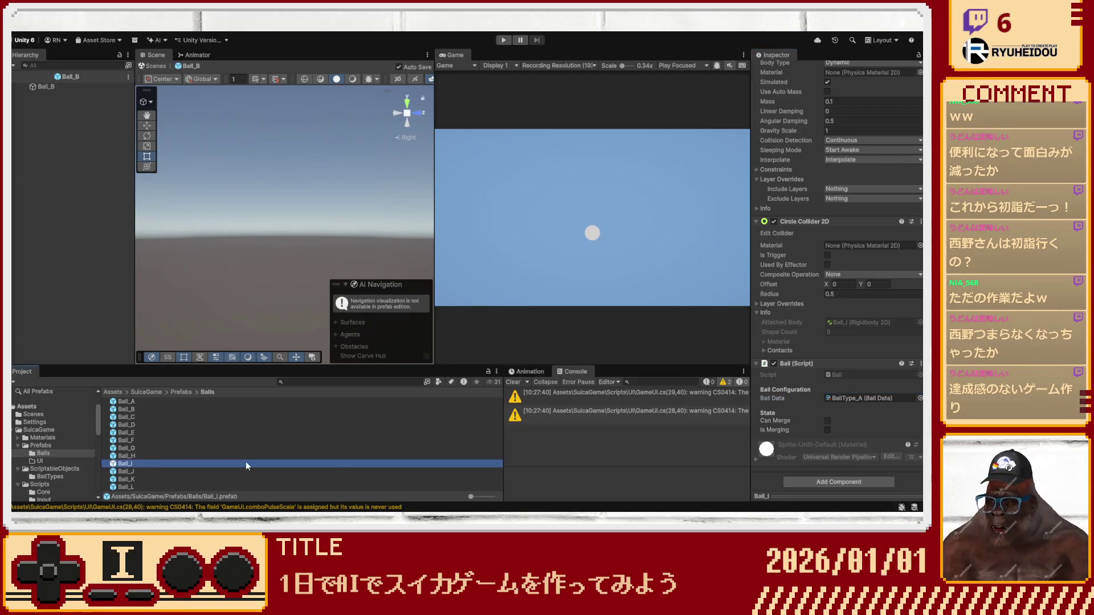
{"action": "left_click", "coordinate": [915, 398]}
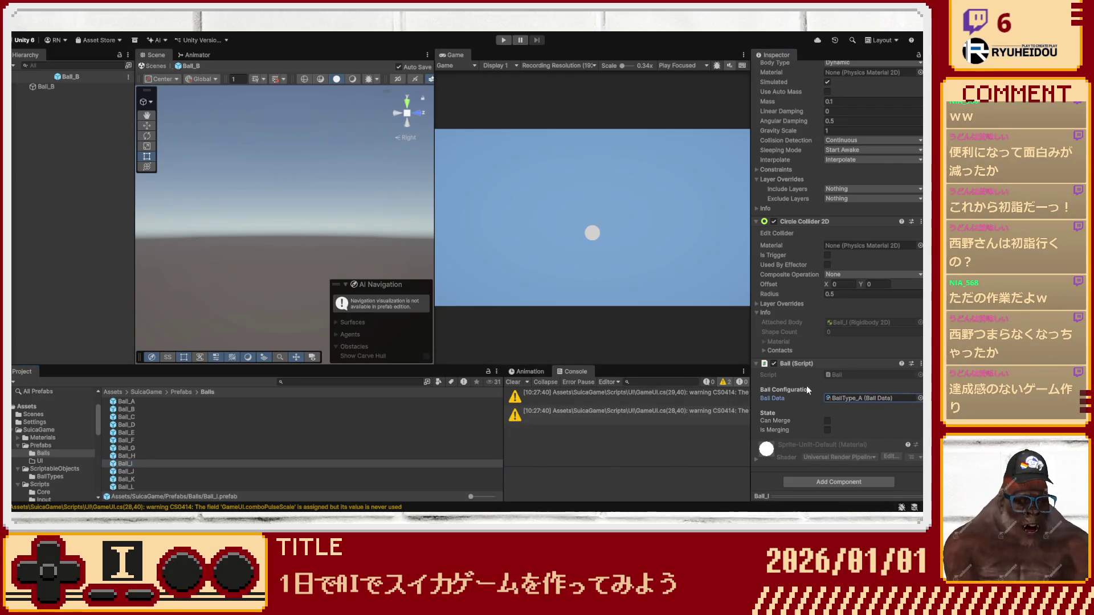
{"action": "left_click", "coordinate": [141, 472]}
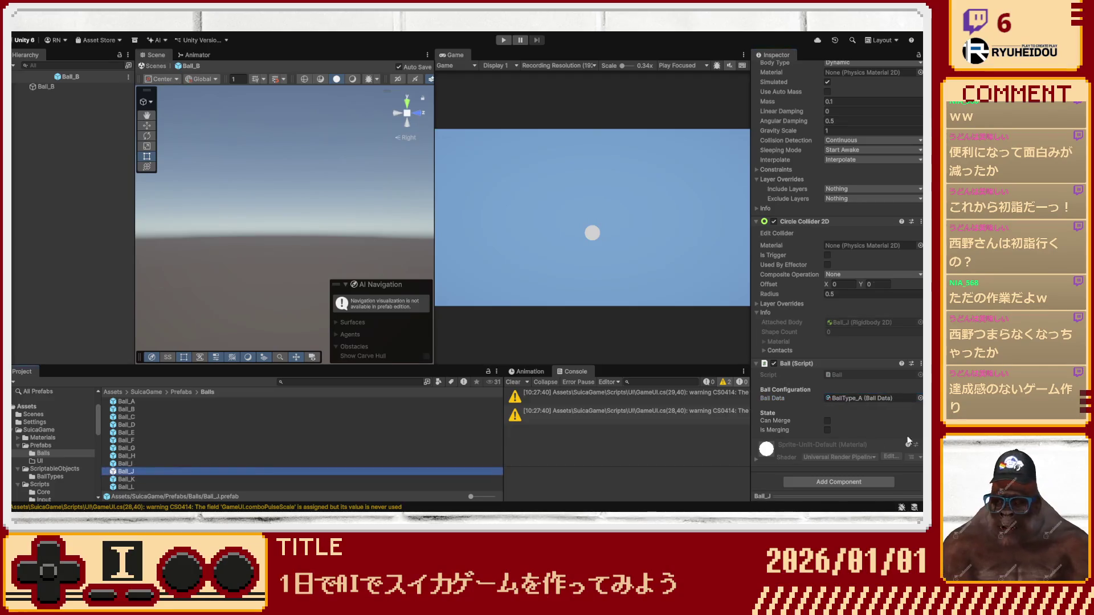
{"action": "left_click", "coordinate": [916, 398]}
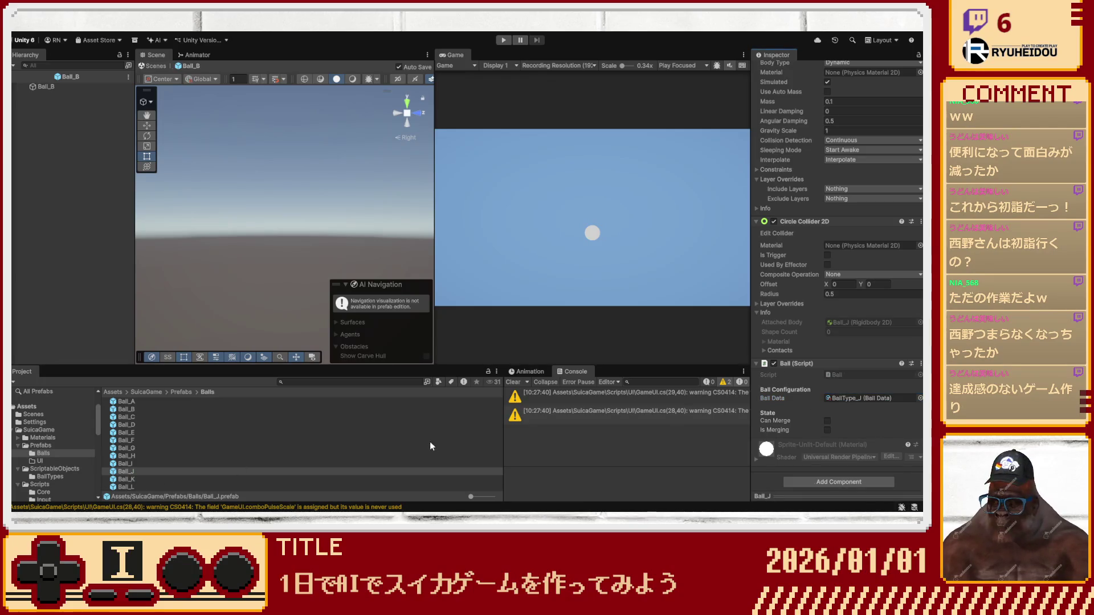
Give Ball_K and Ball_L their BallType_K and BallType_L data, then select the scene's GameManager.
{"action": "left_click", "coordinate": [152, 479]}
{"action": "left_click", "coordinate": [918, 401]}
{"action": "key", "text": "Return"}
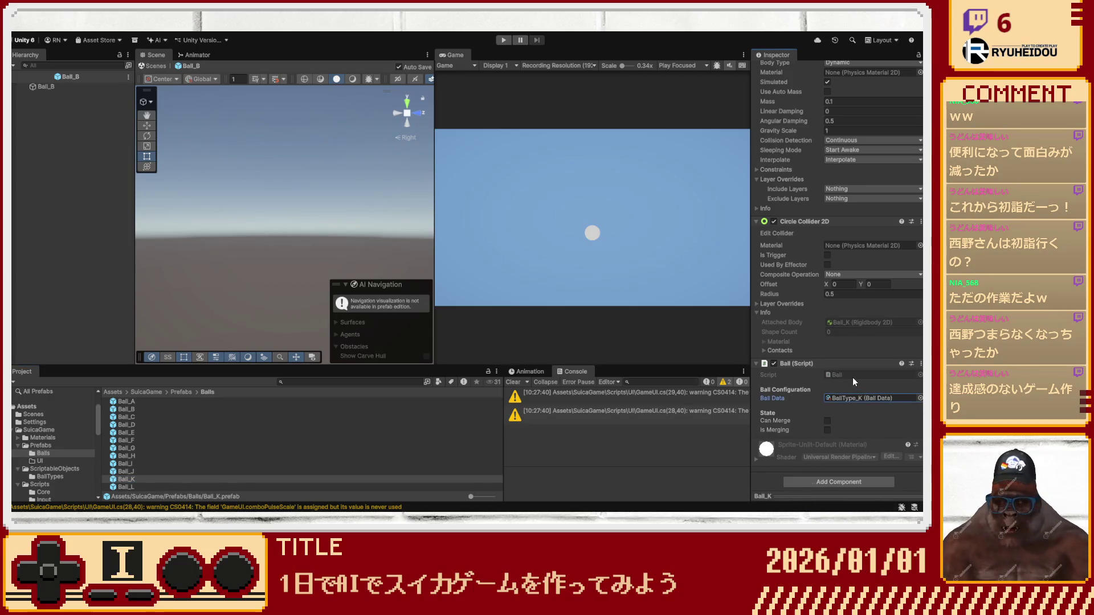
{"action": "left_click", "coordinate": [153, 487]}
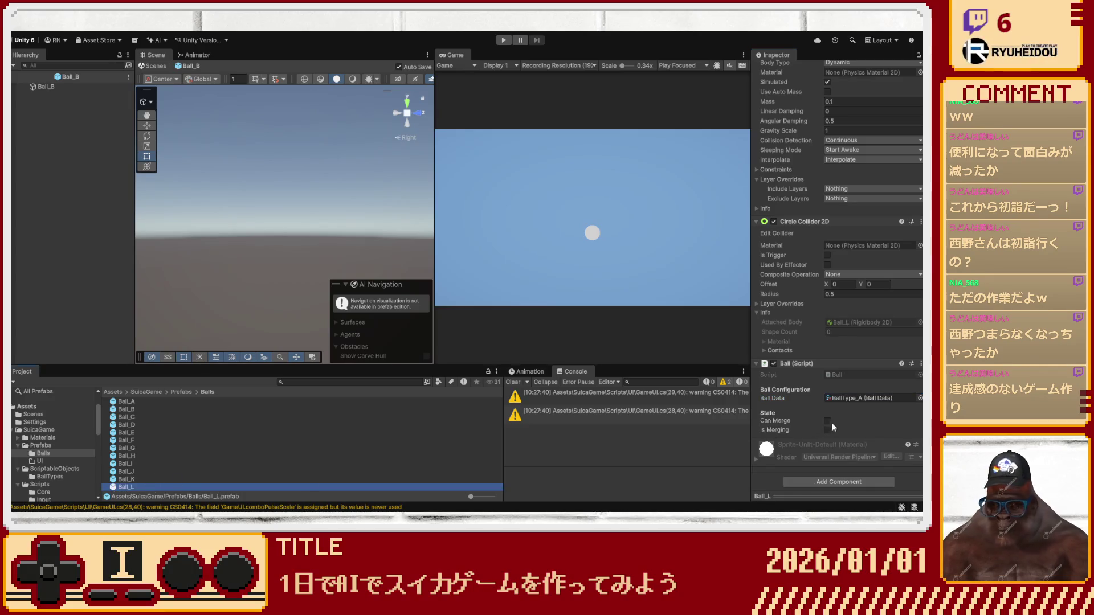
{"action": "left_click", "coordinate": [895, 397]}
{"action": "key", "text": "Return"}
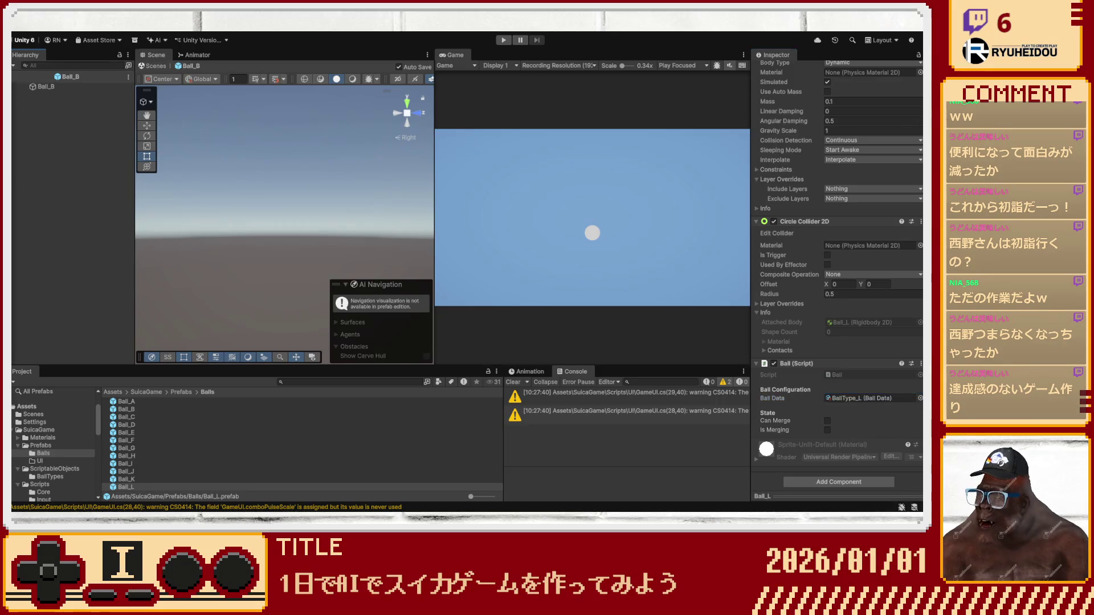
{"action": "left_click", "coordinate": [16, 76]}
{"action": "left_click", "coordinate": [54, 105]}
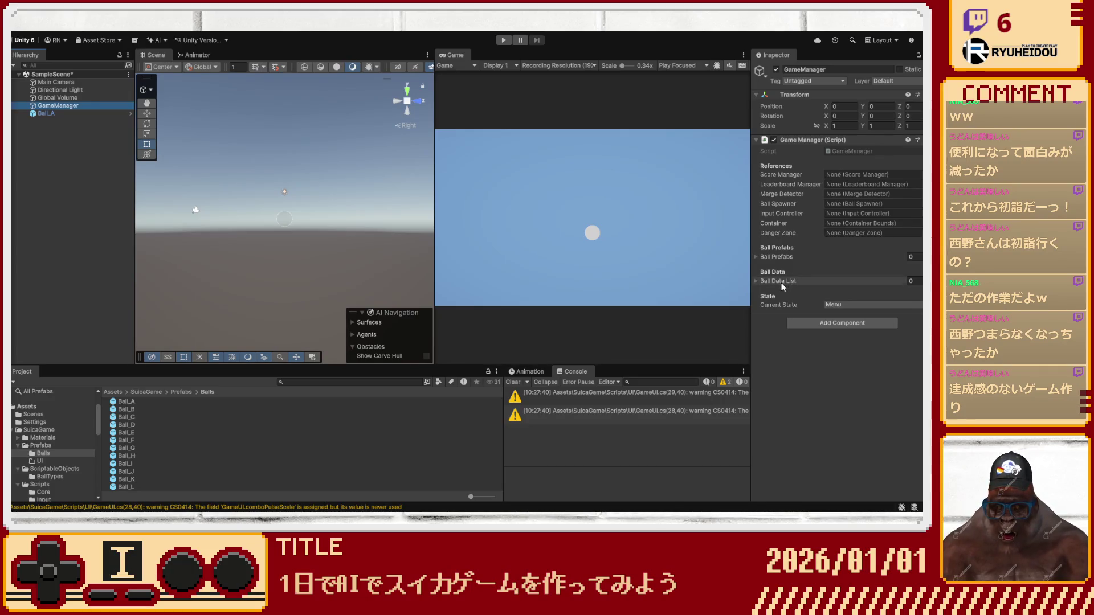
{"action": "left_click", "coordinate": [812, 315]}
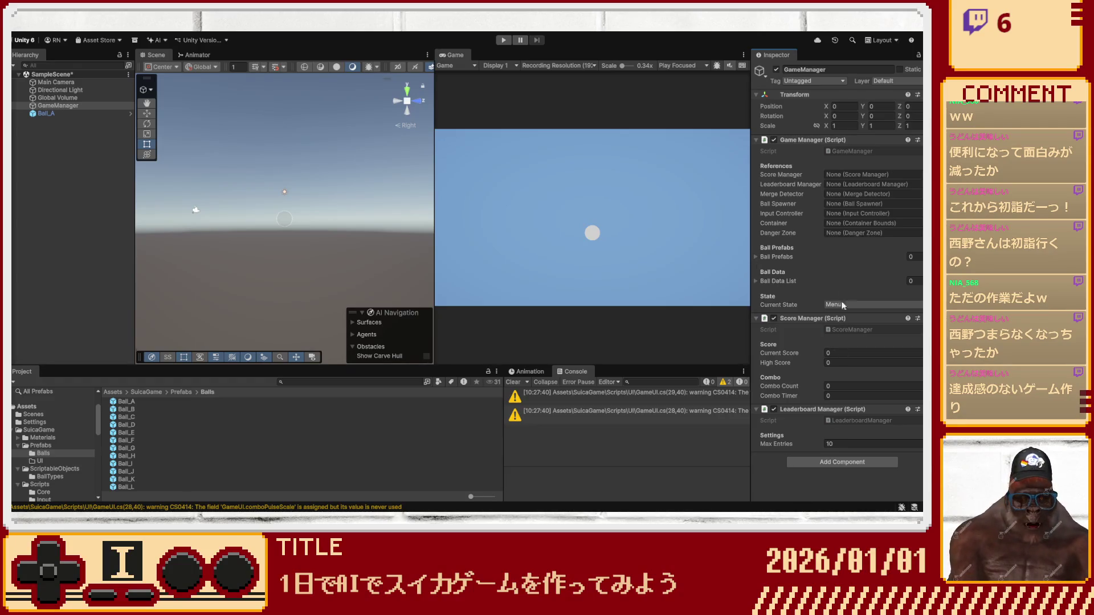
Expand the Ball Prefabs list on GameManager's Game Manager component.
{"action": "left_click", "coordinate": [757, 255]}
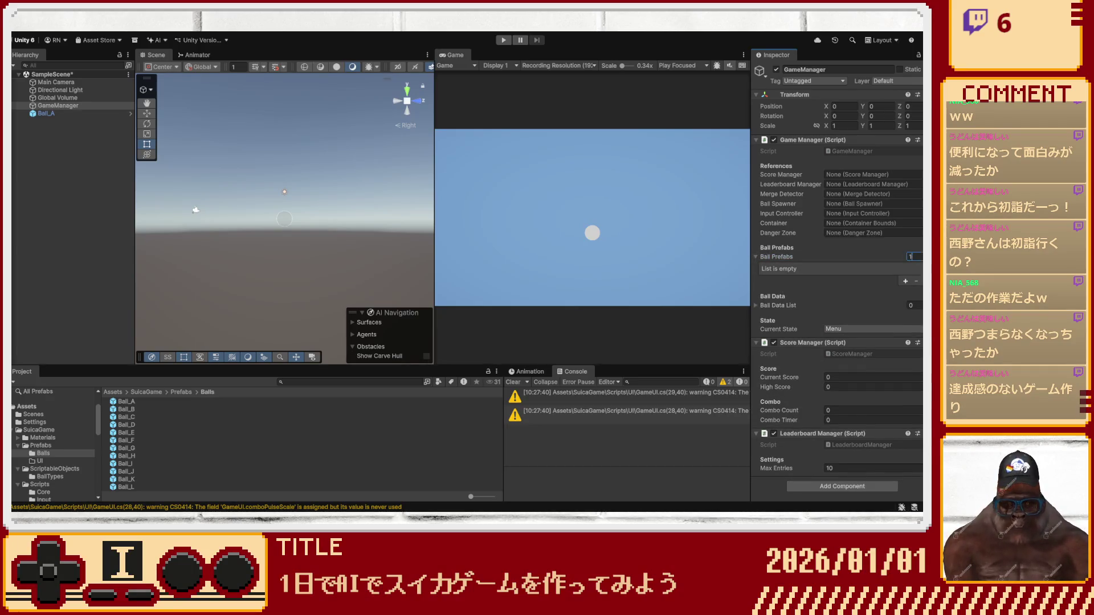
Set Ball Prefabs size to 12 and fill Elements 0–5 with Ball_A through Ball_F.
{"action": "type", "text": "2"}
{"action": "key", "text": "Return"}
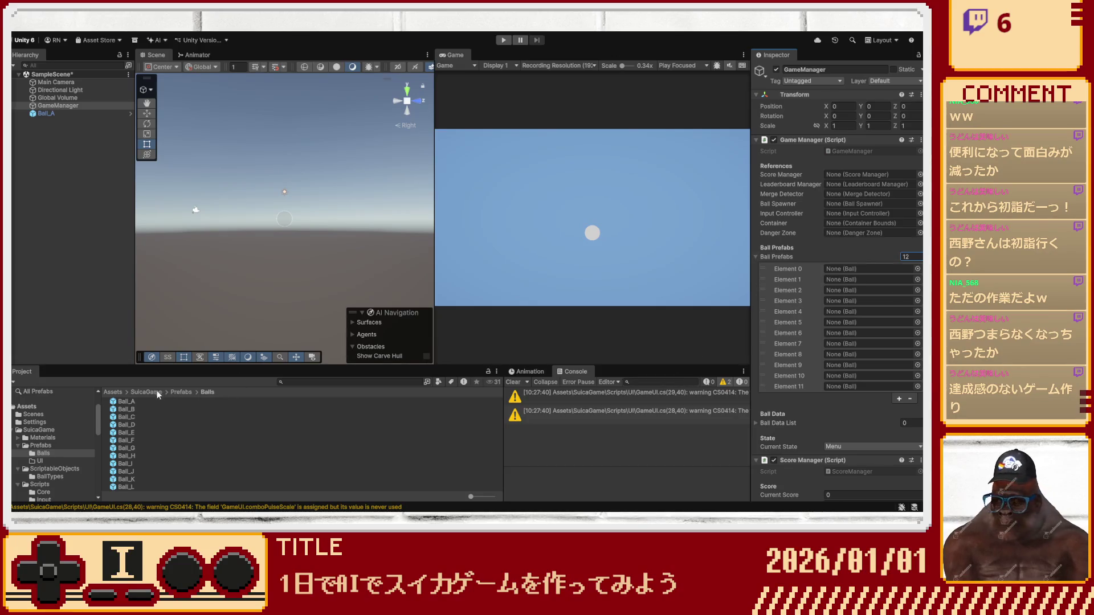
{"action": "left_click_drag", "start_coordinate": [132, 403], "coordinate": [835, 269]}
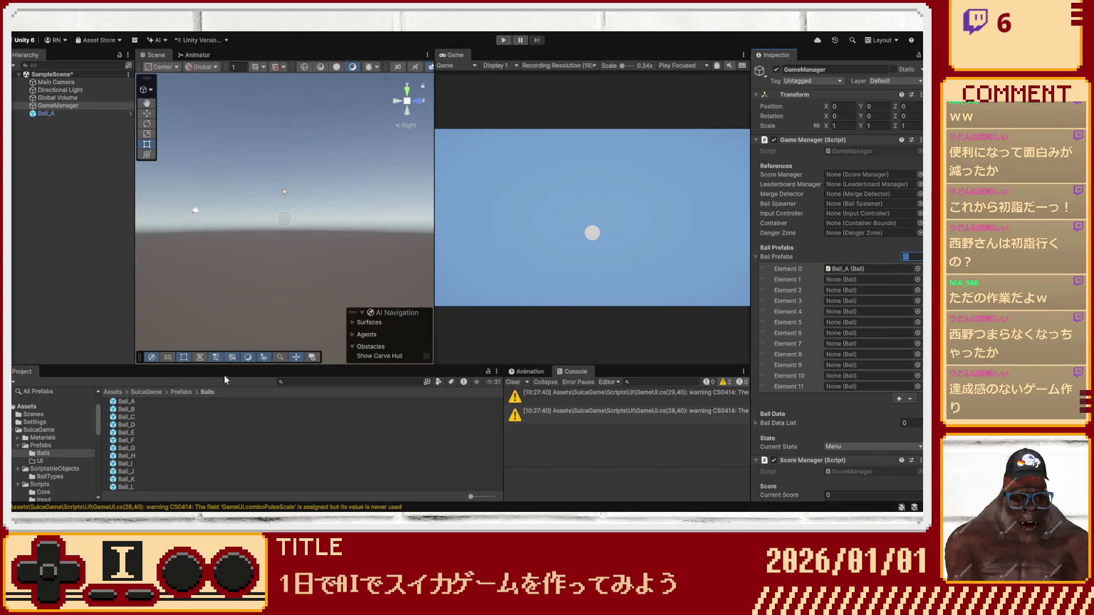
{"action": "left_click_drag", "start_coordinate": [125, 409], "coordinate": [837, 279]}
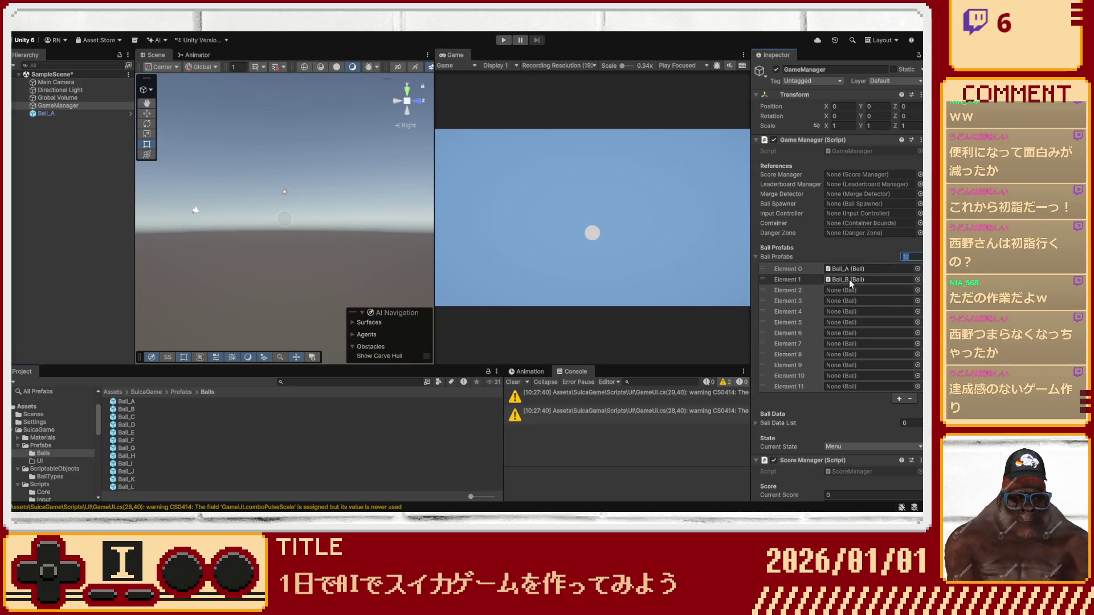
{"action": "mouse_move", "coordinate": [126, 416]}
{"action": "left_mouse_down"}
{"action": "mouse_move", "coordinate": [797, 333]}
{"action": "mouse_move", "coordinate": [860, 296]}
{"action": "left_mouse_up"}
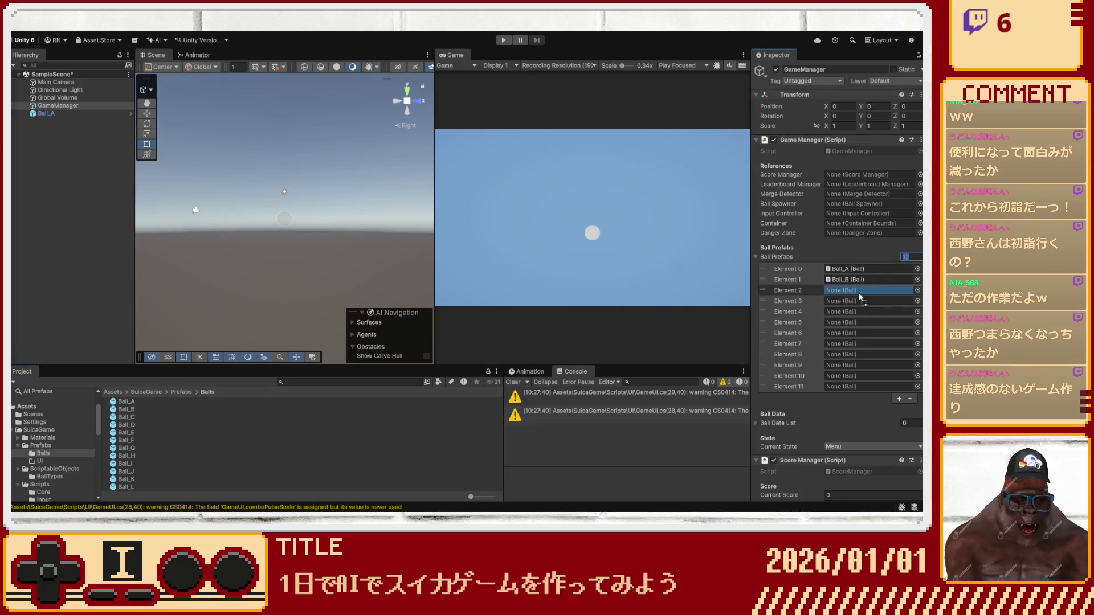
{"action": "mouse_move", "coordinate": [121, 426]}
{"action": "left_mouse_down"}
{"action": "mouse_move", "coordinate": [866, 289]}
{"action": "mouse_move", "coordinate": [860, 296]}
{"action": "left_mouse_up"}
{"action": "left_click_drag", "start_coordinate": [137, 431], "coordinate": [849, 312]}
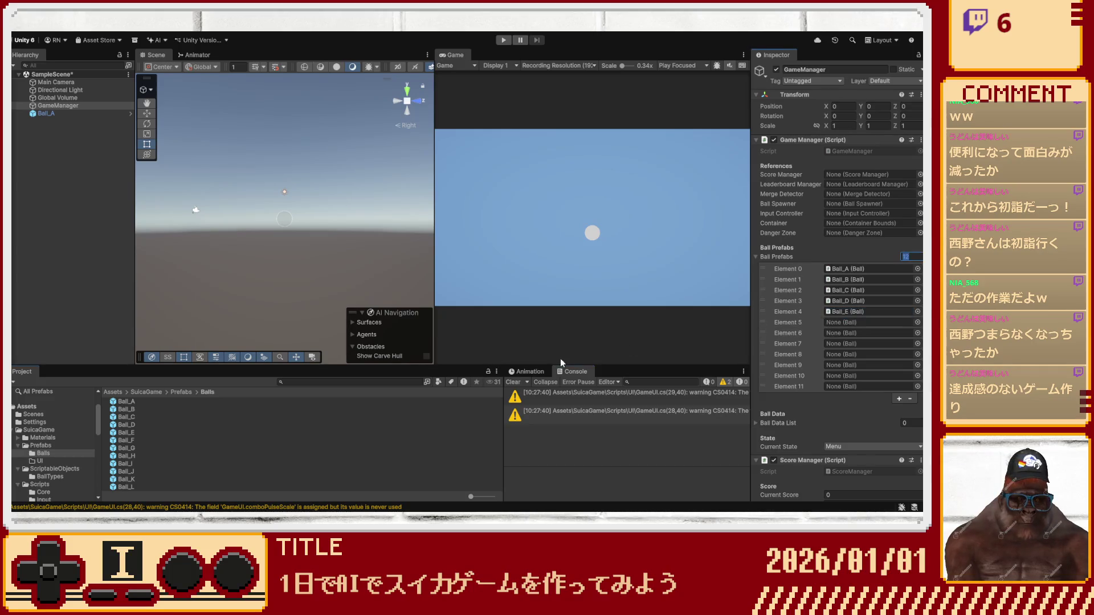
{"action": "left_click_drag", "start_coordinate": [151, 442], "coordinate": [857, 322]}
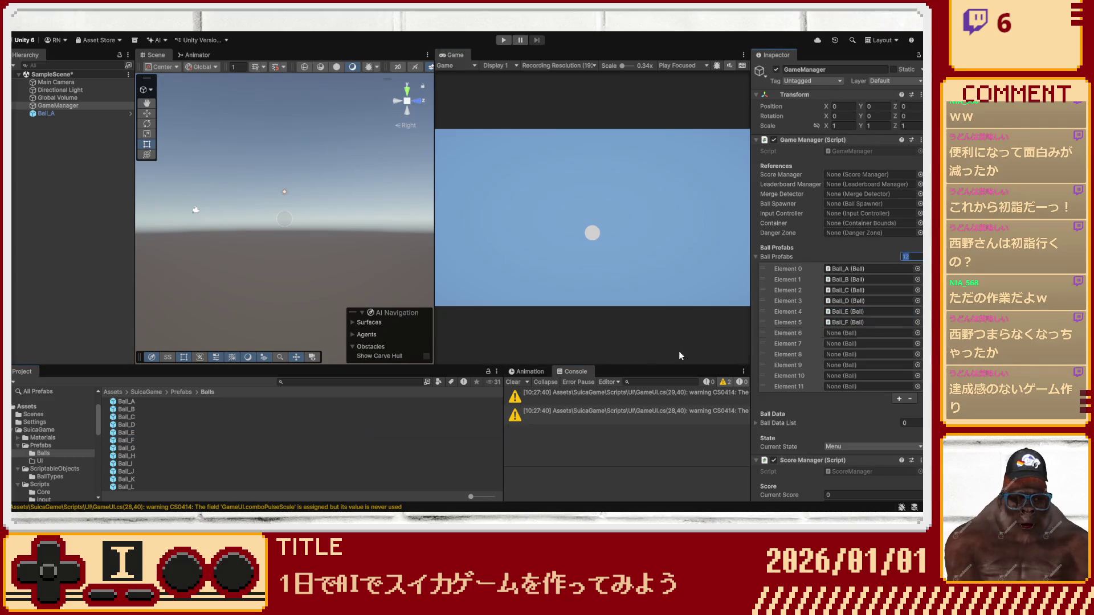
Fill Elements 6–11 with Ball_G through Ball_L, then expand Ball Data List to edit its size.
{"action": "left_click_drag", "start_coordinate": [142, 447], "coordinate": [855, 332]}
{"action": "mouse_move", "coordinate": [165, 457]}
{"action": "left_mouse_down"}
{"action": "mouse_move", "coordinate": [786, 342]}
{"action": "mouse_move", "coordinate": [866, 343]}
{"action": "left_mouse_up"}
{"action": "mouse_move", "coordinate": [137, 463]}
{"action": "left_mouse_down"}
{"action": "mouse_move", "coordinate": [798, 353]}
{"action": "mouse_move", "coordinate": [859, 356]}
{"action": "left_mouse_up"}
{"action": "mouse_move", "coordinate": [125, 471]}
{"action": "left_mouse_down"}
{"action": "mouse_move", "coordinate": [798, 364]}
{"action": "mouse_move", "coordinate": [863, 366]}
{"action": "left_mouse_up"}
{"action": "mouse_move", "coordinate": [126, 479]}
{"action": "left_mouse_down"}
{"action": "mouse_move", "coordinate": [798, 376]}
{"action": "mouse_move", "coordinate": [863, 376]}
{"action": "left_mouse_up"}
{"action": "left_click_drag", "start_coordinate": [128, 488], "coordinate": [854, 387]}
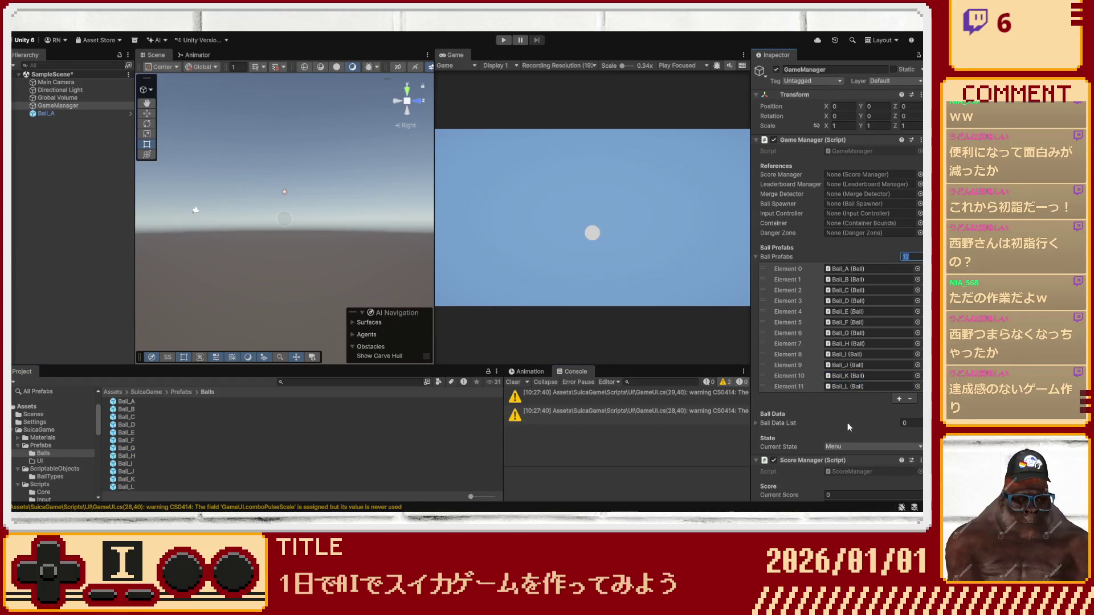
{"action": "left_click", "coordinate": [763, 423]}
{"action": "left_click", "coordinate": [907, 422]}
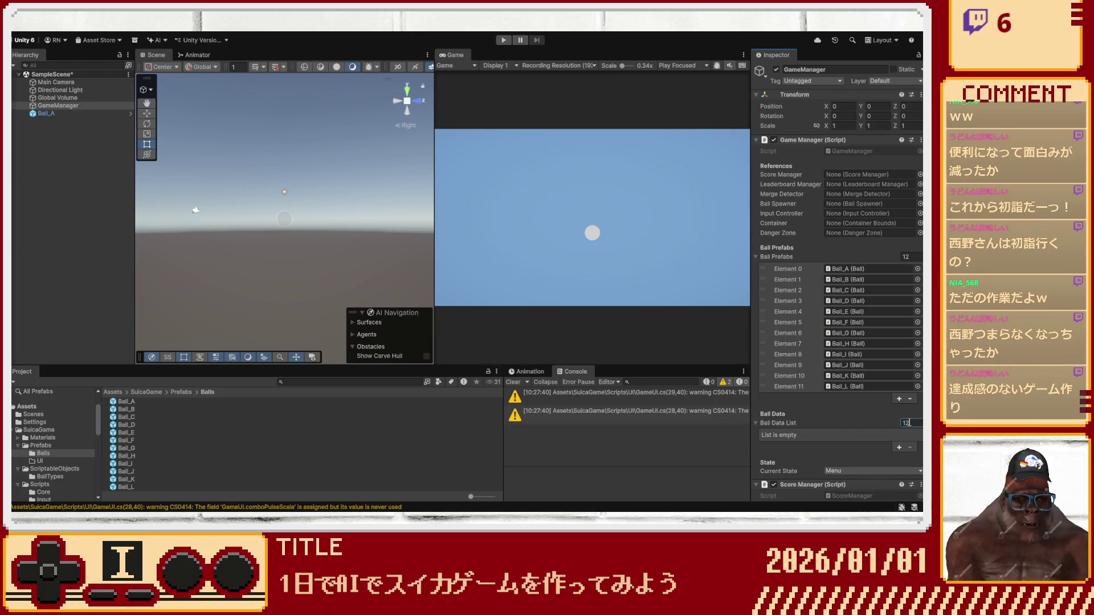
Set the Ball Data List size to 12 and browse to ScriptableObjects/BallTypes with GameManager selected.
{"action": "key", "text": "Return"}
{"action": "scroll", "coordinate": [826, 406], "scroll_direction": "down", "scroll_amount": 4}
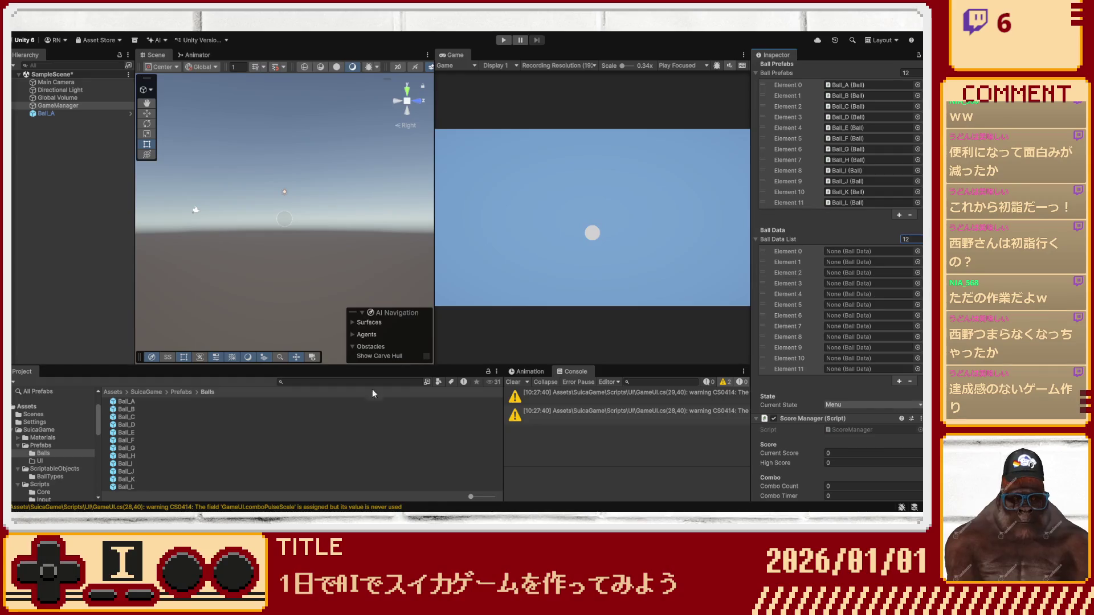
{"action": "left_click", "coordinate": [171, 392]}
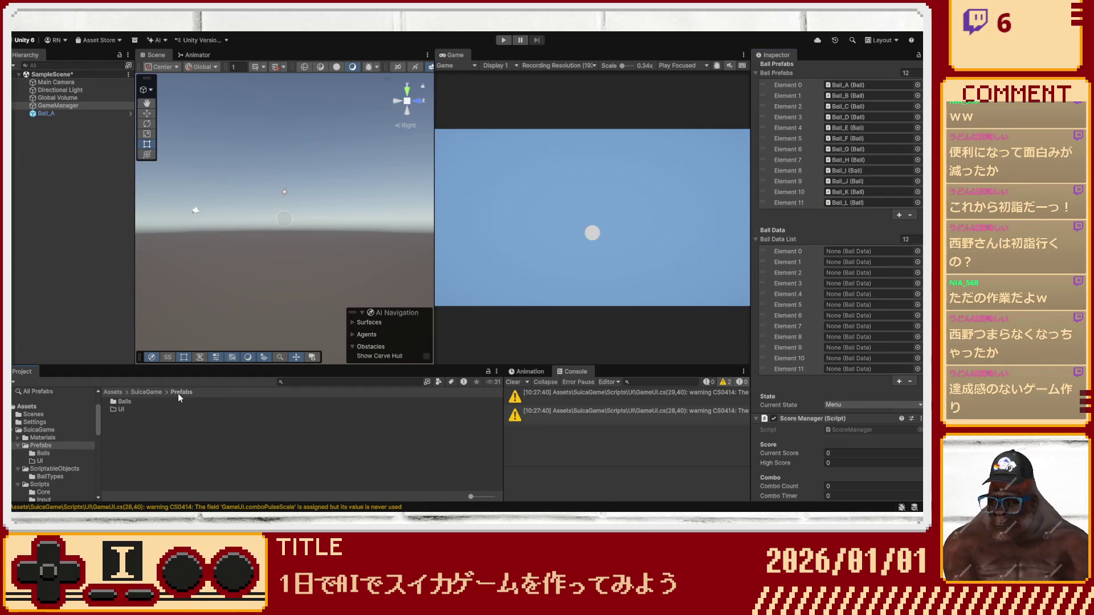
{"action": "left_click", "coordinate": [147, 392]}
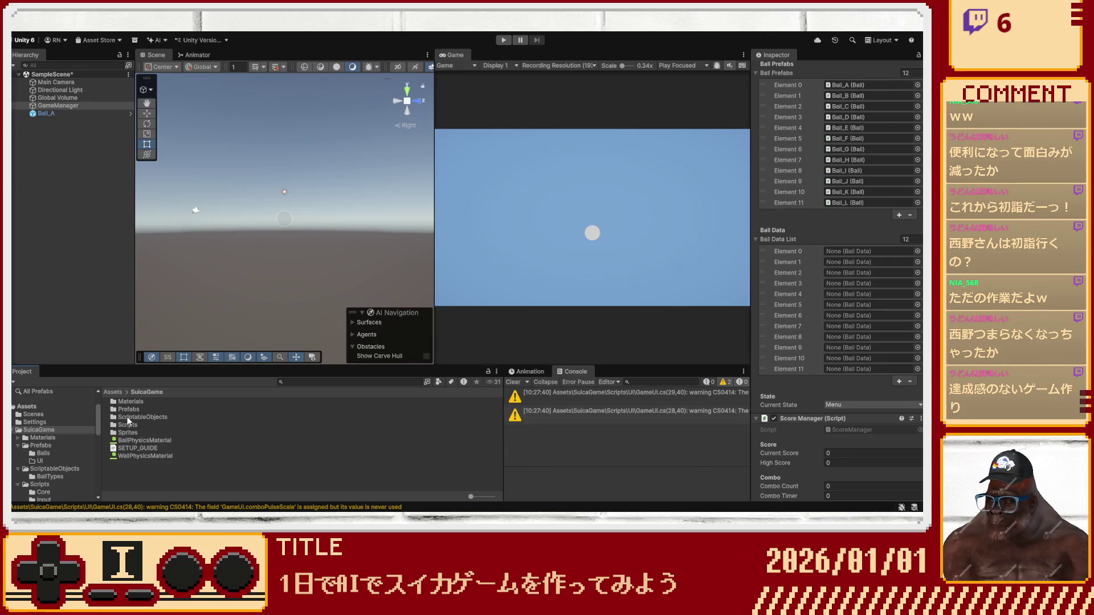
{"action": "double_click", "coordinate": [127, 415]}
{"action": "double_click", "coordinate": [128, 402]}
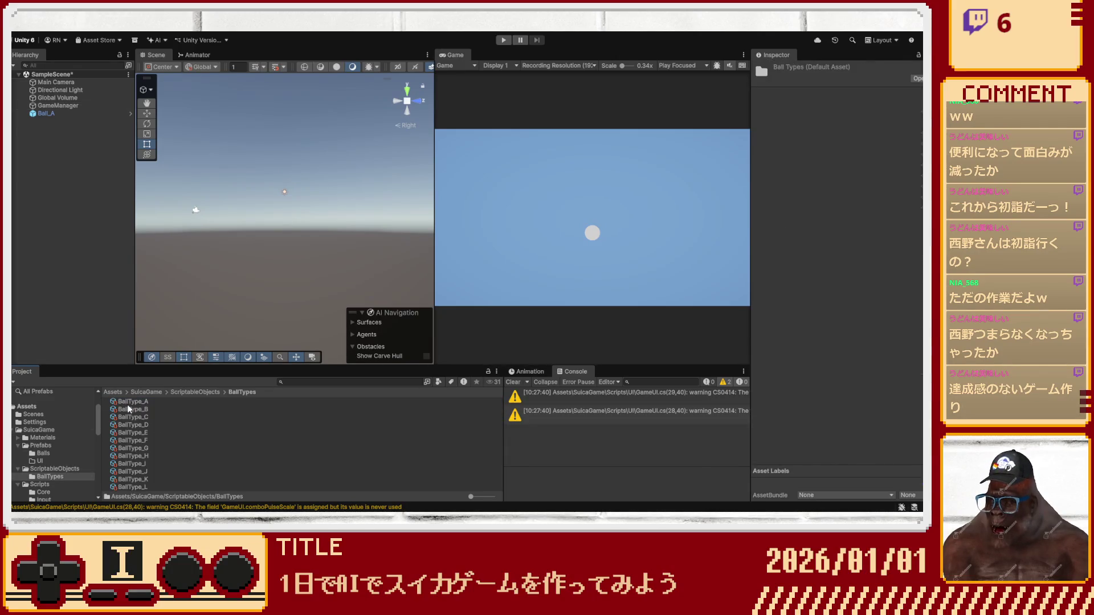
{"action": "left_click", "coordinate": [71, 107]}
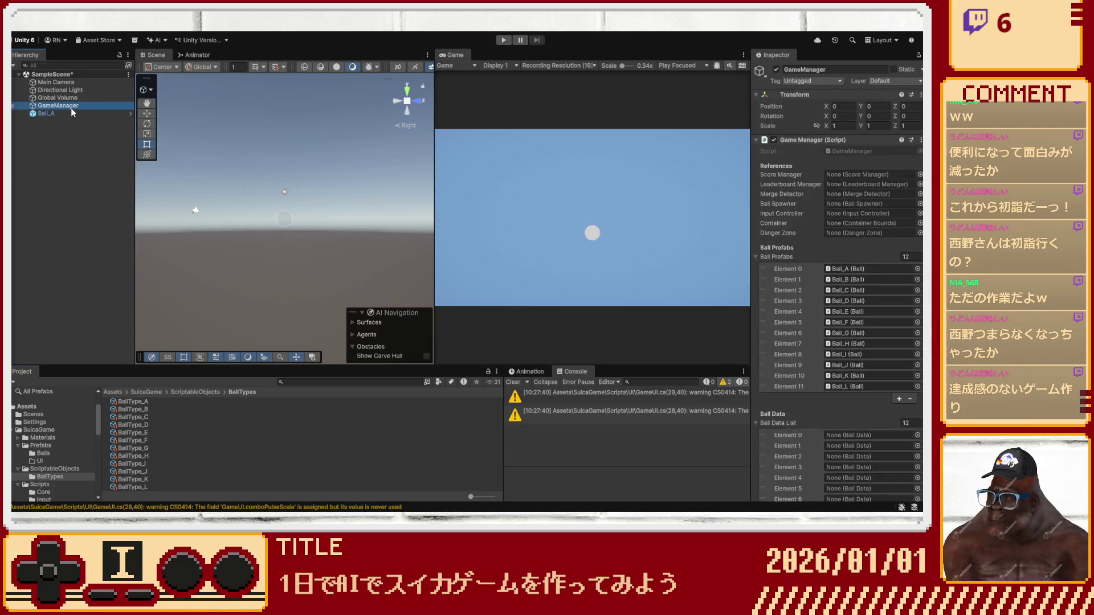
{"action": "scroll", "coordinate": [815, 334], "scroll_direction": "down", "scroll_amount": 10}
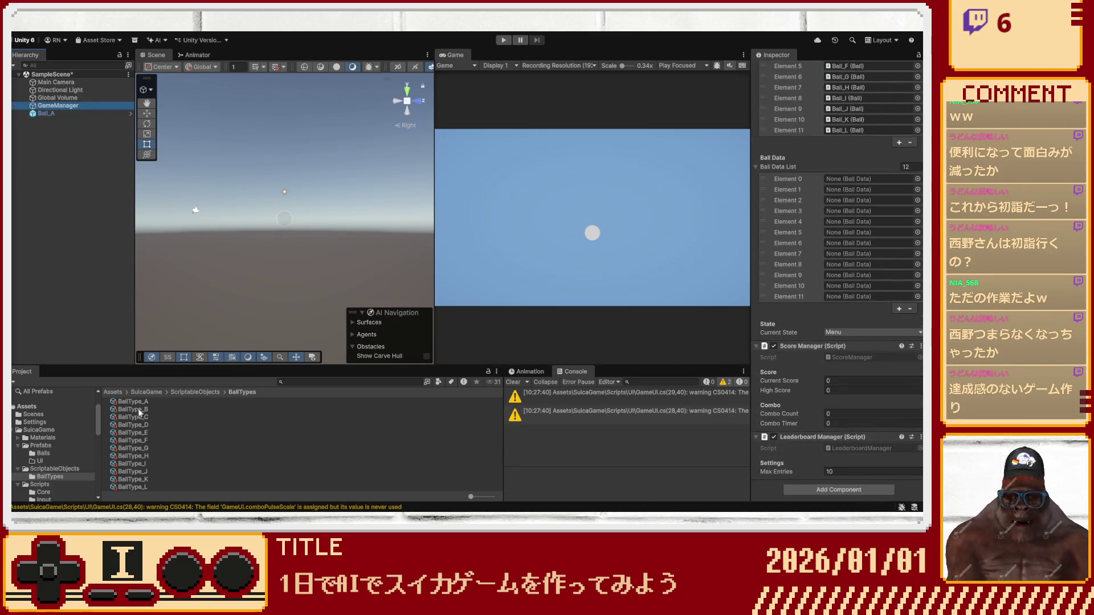
Drag BallType_A through BallType_L into Ball Data List Elements 0–11 in order.
{"action": "left_click_drag", "start_coordinate": [137, 401], "coordinate": [849, 179]}
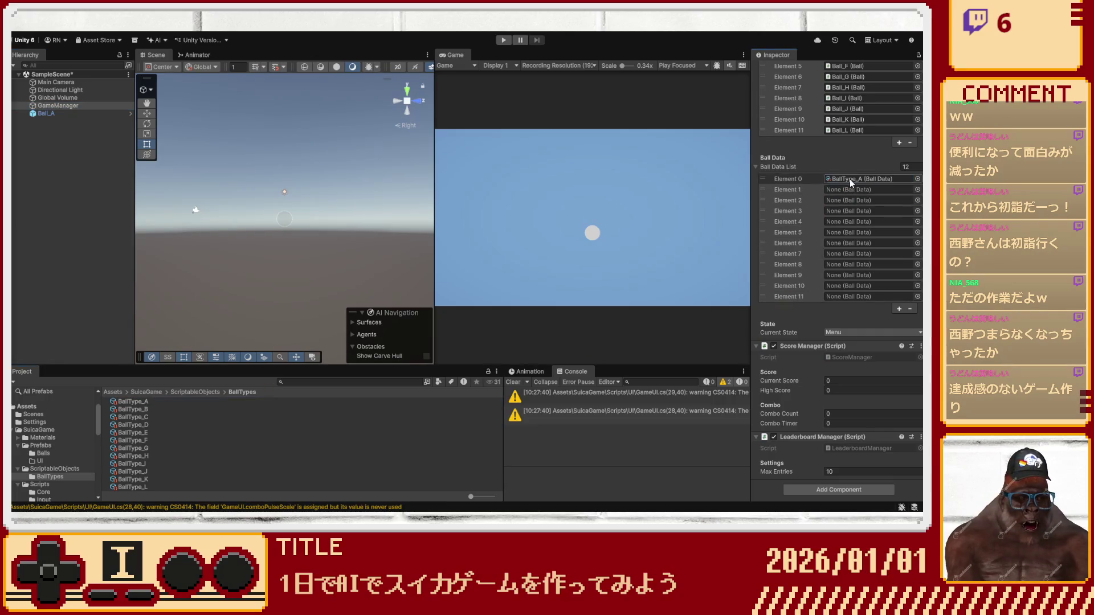
{"action": "mouse_move", "coordinate": [135, 408]}
{"action": "left_mouse_down"}
{"action": "mouse_move", "coordinate": [837, 216]}
{"action": "mouse_move", "coordinate": [843, 190]}
{"action": "left_mouse_up"}
{"action": "mouse_move", "coordinate": [131, 417]}
{"action": "left_mouse_down"}
{"action": "mouse_move", "coordinate": [724, 220]}
{"action": "mouse_move", "coordinate": [849, 200]}
{"action": "left_mouse_up"}
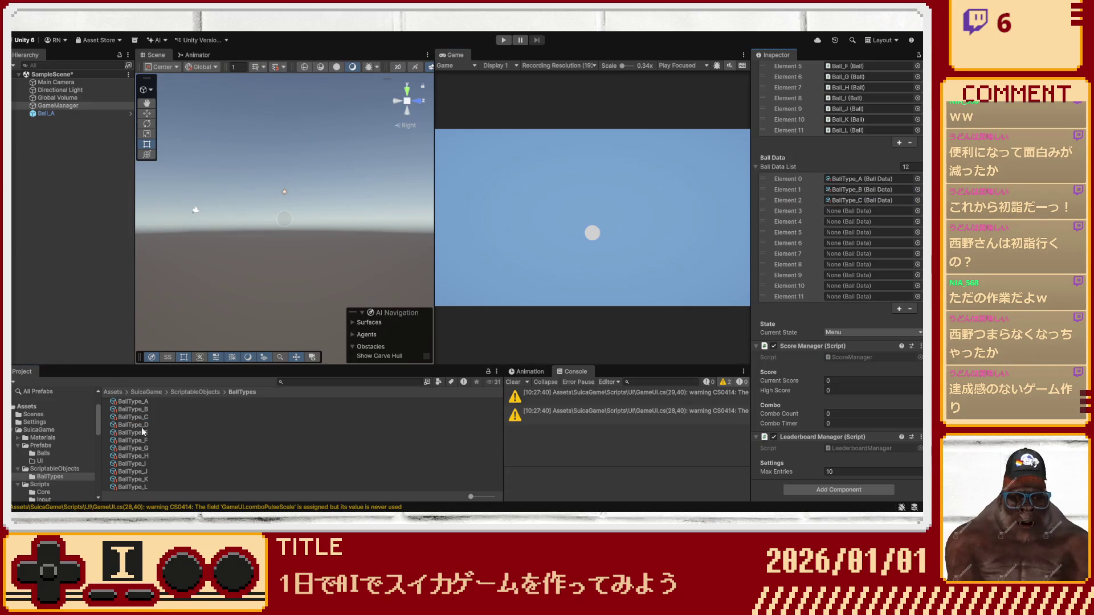
{"action": "left_click_drag", "start_coordinate": [136, 425], "coordinate": [876, 212]}
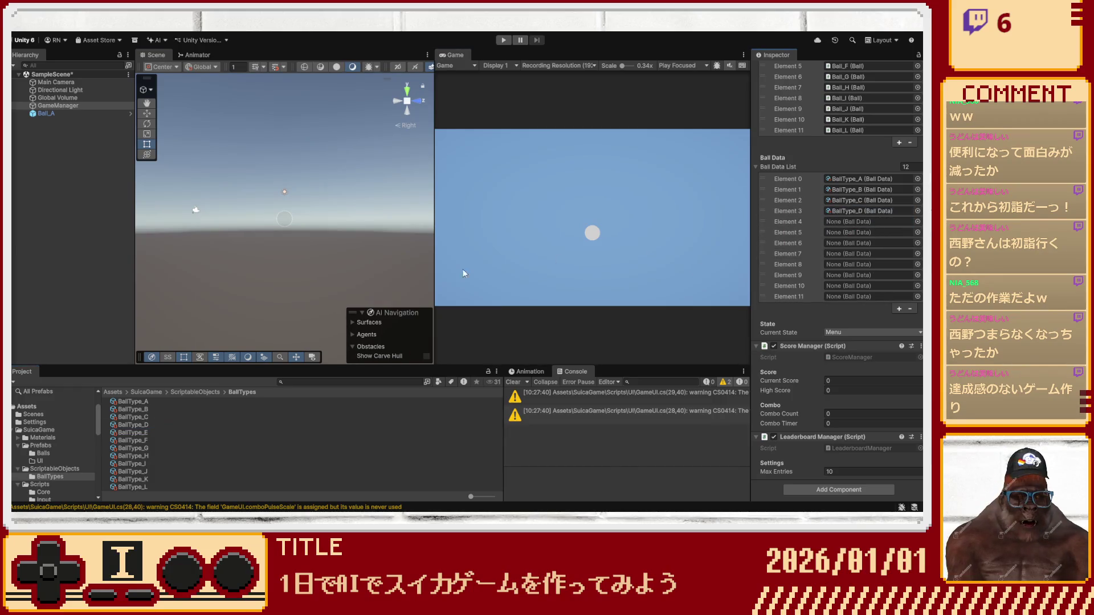
{"action": "mouse_move", "coordinate": [143, 432]}
{"action": "left_mouse_down"}
{"action": "mouse_move", "coordinate": [664, 293]}
{"action": "mouse_move", "coordinate": [854, 222]}
{"action": "left_mouse_up"}
{"action": "mouse_move", "coordinate": [142, 438]}
{"action": "left_mouse_down"}
{"action": "mouse_move", "coordinate": [698, 257]}
{"action": "mouse_move", "coordinate": [854, 232]}
{"action": "left_mouse_up"}
{"action": "mouse_move", "coordinate": [145, 449]}
{"action": "left_mouse_down"}
{"action": "mouse_move", "coordinate": [755, 256]}
{"action": "mouse_move", "coordinate": [854, 243]}
{"action": "left_mouse_up"}
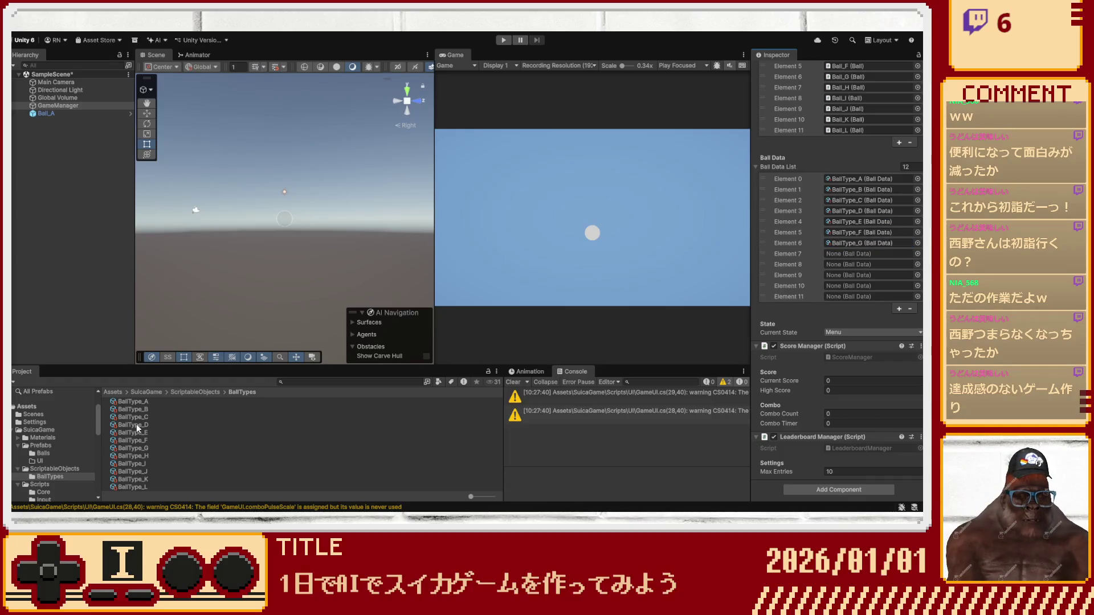
{"action": "mouse_move", "coordinate": [139, 454]}
{"action": "left_mouse_down"}
{"action": "mouse_move", "coordinate": [569, 319]}
{"action": "mouse_move", "coordinate": [855, 254]}
{"action": "left_mouse_up"}
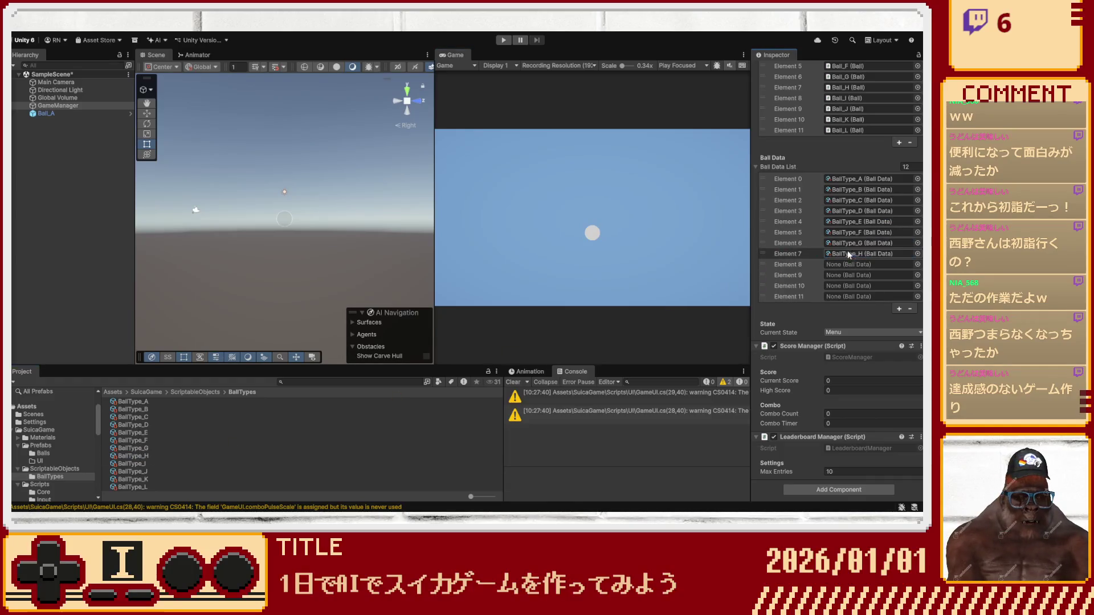
{"action": "mouse_move", "coordinate": [137, 464]}
{"action": "left_mouse_down"}
{"action": "mouse_move", "coordinate": [700, 273]}
{"action": "mouse_move", "coordinate": [843, 266]}
{"action": "mouse_move", "coordinate": [820, 269]}
{"action": "left_mouse_up"}
{"action": "mouse_move", "coordinate": [134, 472]}
{"action": "left_mouse_down"}
{"action": "mouse_move", "coordinate": [569, 342]}
{"action": "mouse_move", "coordinate": [844, 277]}
{"action": "left_mouse_up"}
{"action": "mouse_move", "coordinate": [136, 476]}
{"action": "left_mouse_down"}
{"action": "mouse_move", "coordinate": [414, 430]}
{"action": "mouse_move", "coordinate": [740, 308]}
{"action": "mouse_move", "coordinate": [857, 286]}
{"action": "left_mouse_up"}
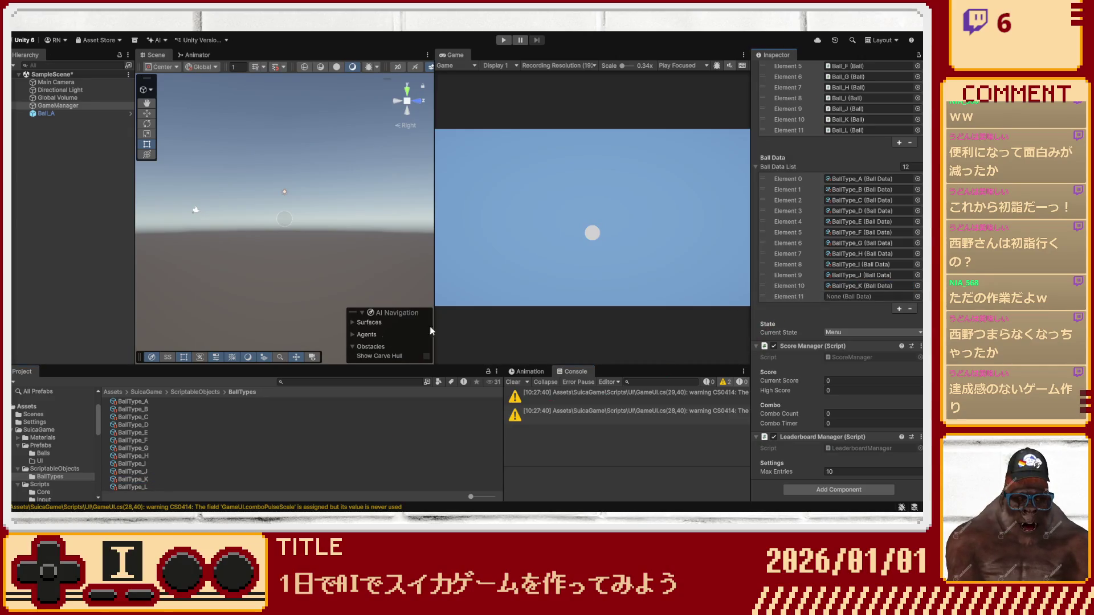
{"action": "mouse_move", "coordinate": [134, 487]}
{"action": "left_mouse_down"}
{"action": "mouse_move", "coordinate": [725, 317]}
{"action": "mouse_move", "coordinate": [854, 297]}
{"action": "left_mouse_up"}
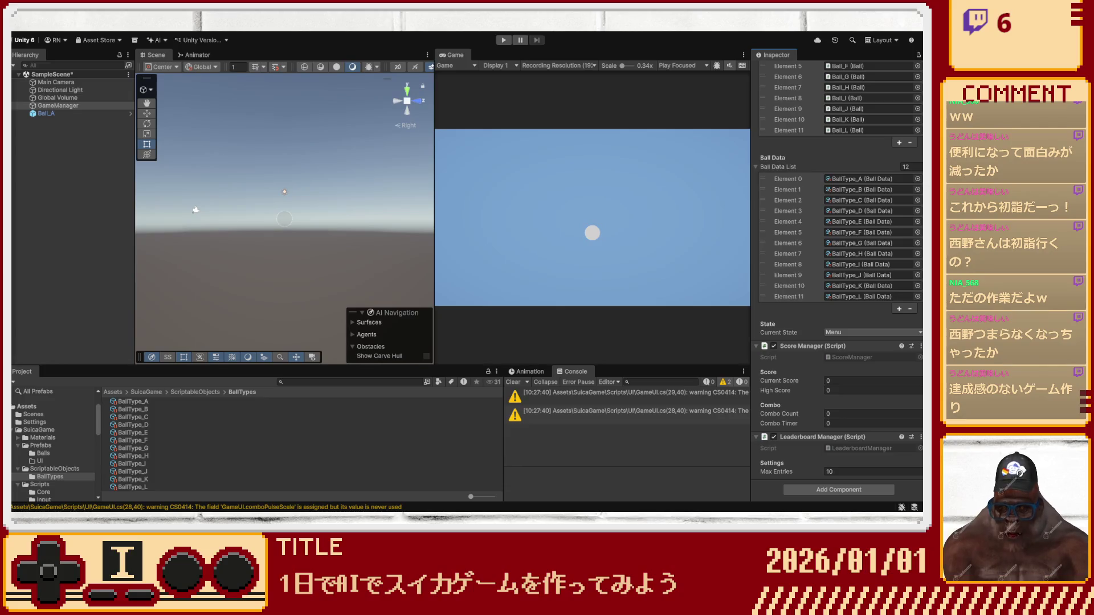
Create an empty object named Container and add the Container Bounds script.
{"action": "left_click", "coordinate": [90, 243]}
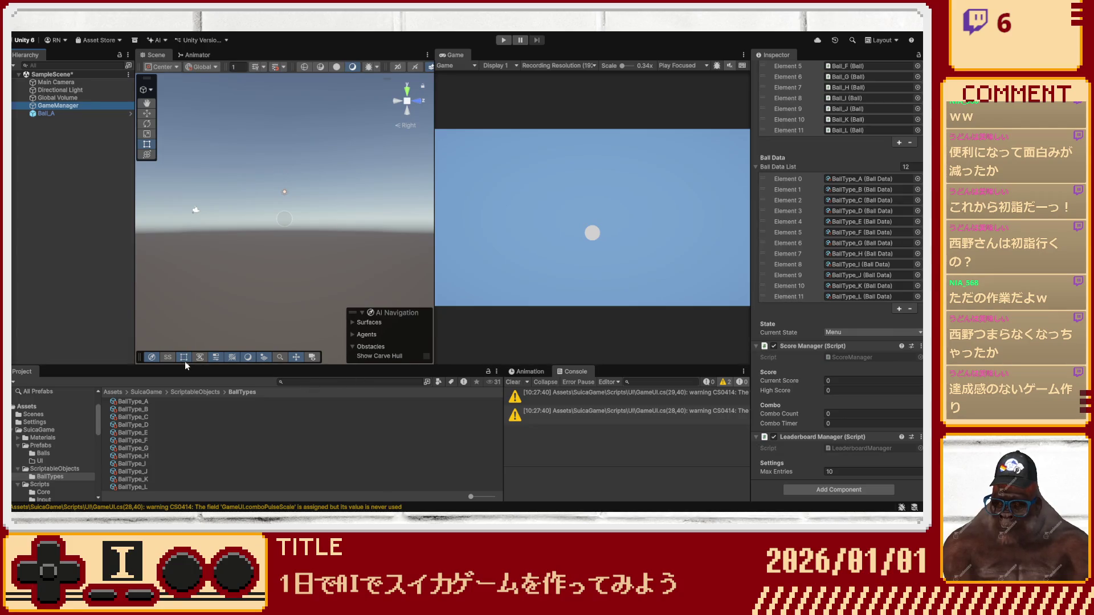
{"action": "key", "text": "ctrl+shift+n"}
{"action": "type", "text": "Container"}
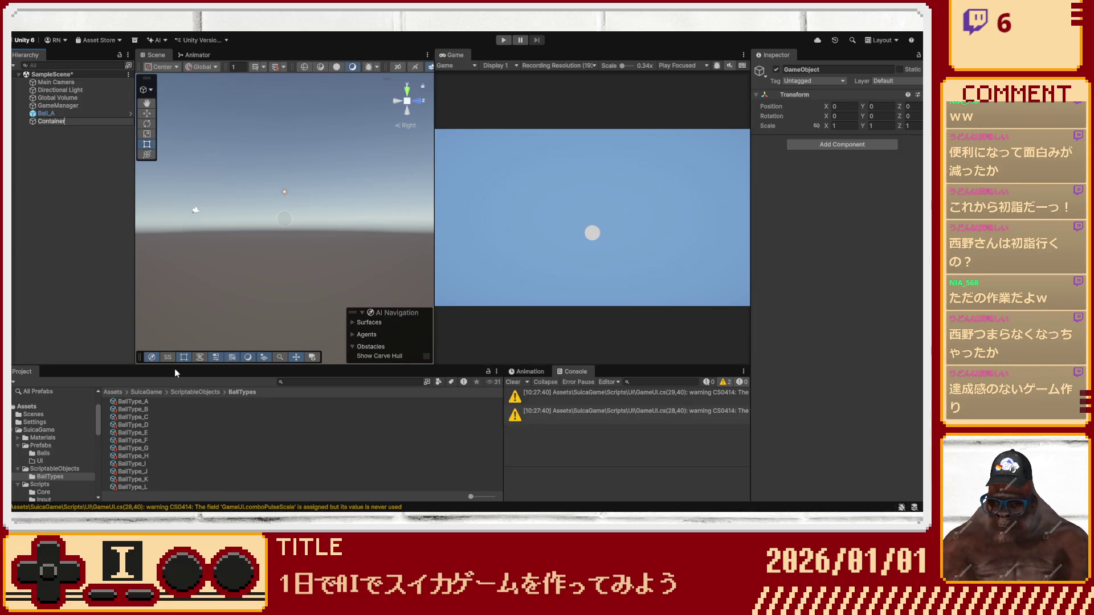
{"action": "key", "text": "Return"}
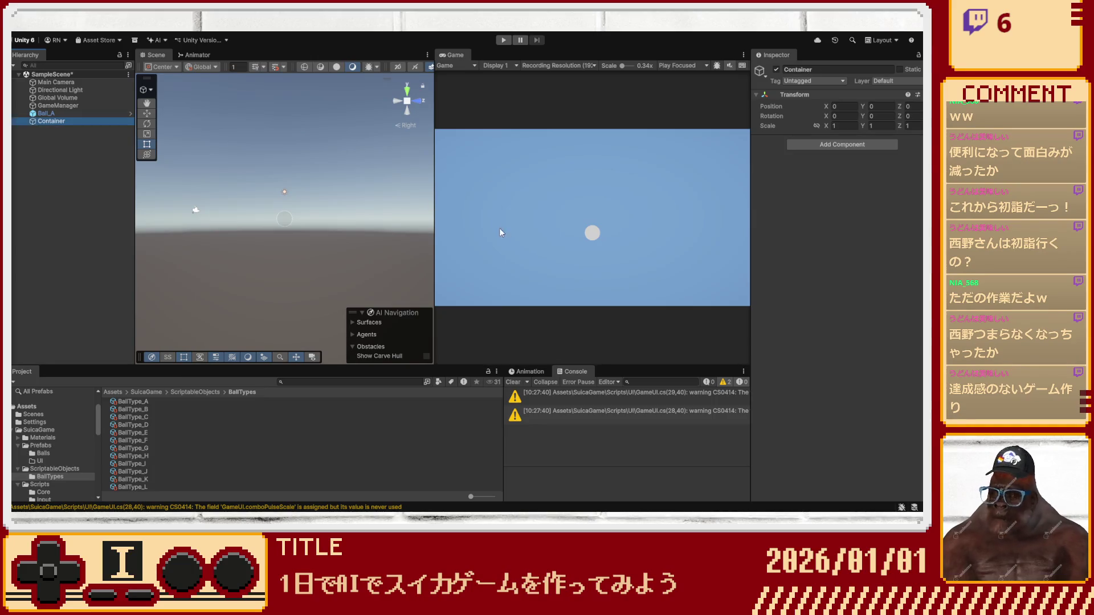
{"action": "left_click", "coordinate": [816, 152]}
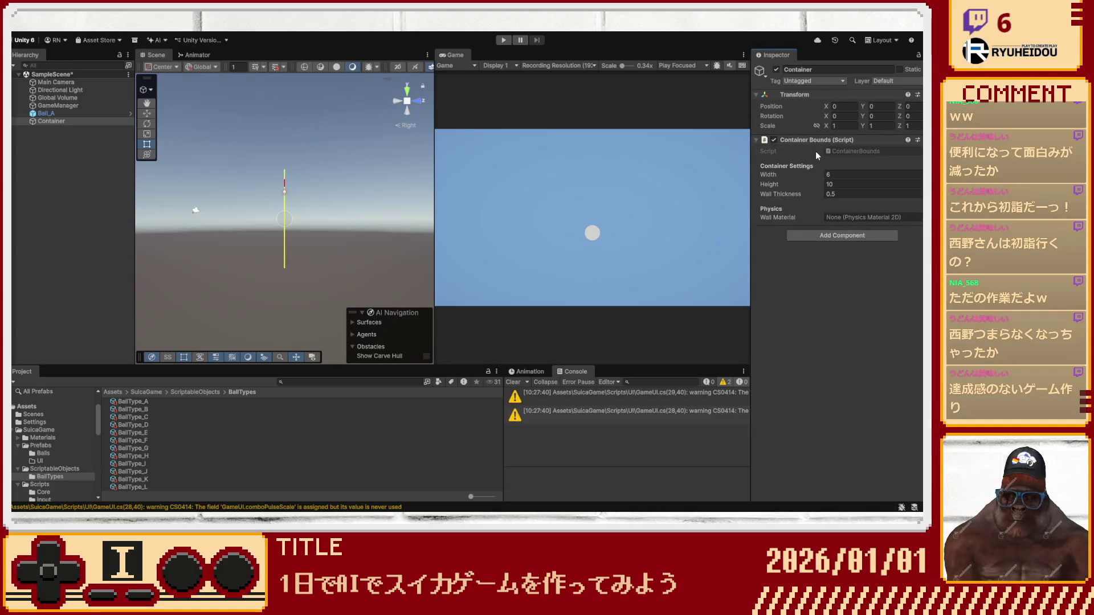
Assign WallPhysicsMaterial to the Container Bounds wall material field.
{"action": "left_click", "coordinate": [396, 102]}
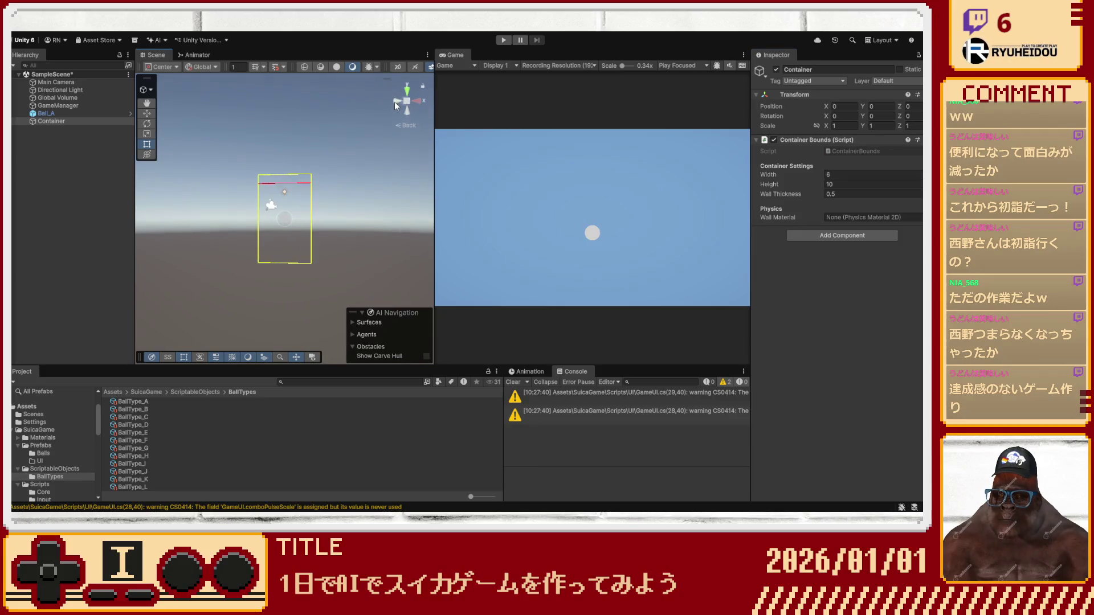
{"action": "scroll", "coordinate": [256, 248], "scroll_direction": "up", "scroll_amount": 5}
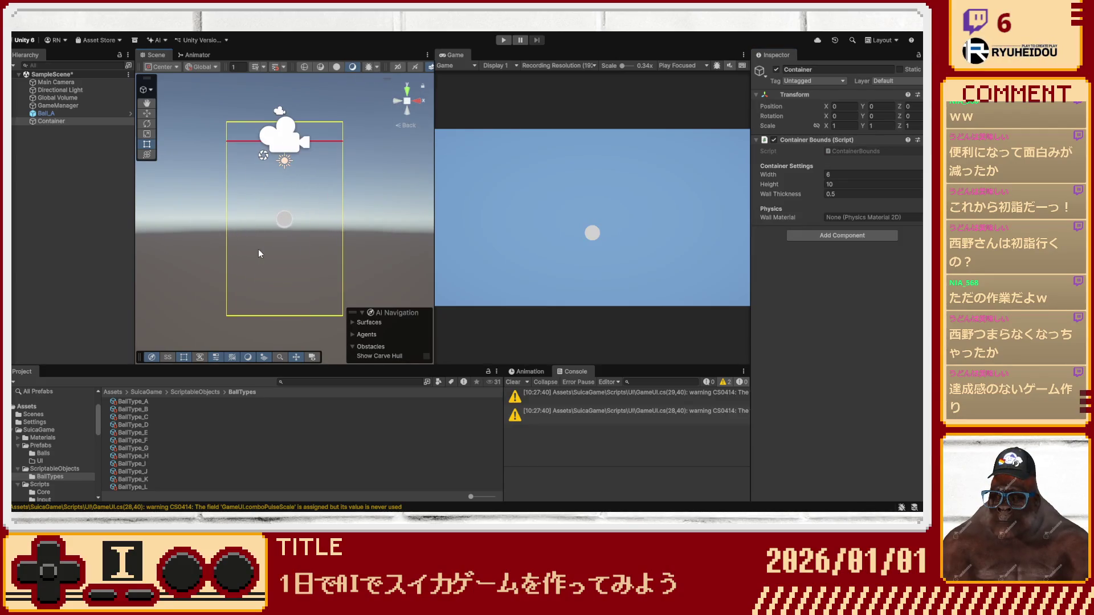
{"action": "left_click", "coordinate": [872, 217]}
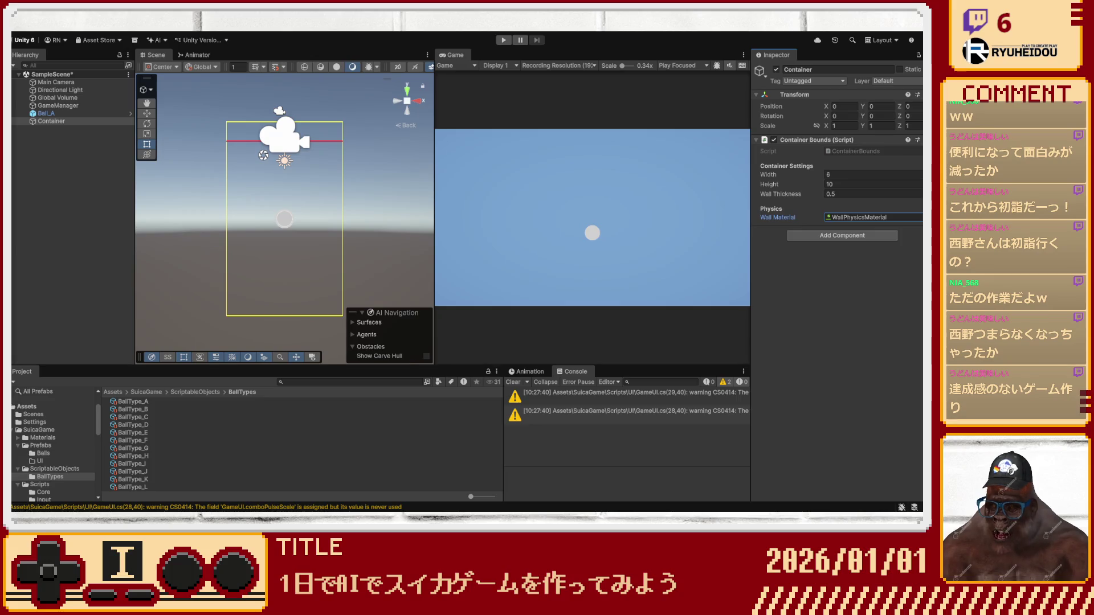
{"action": "left_click", "coordinate": [62, 123]}
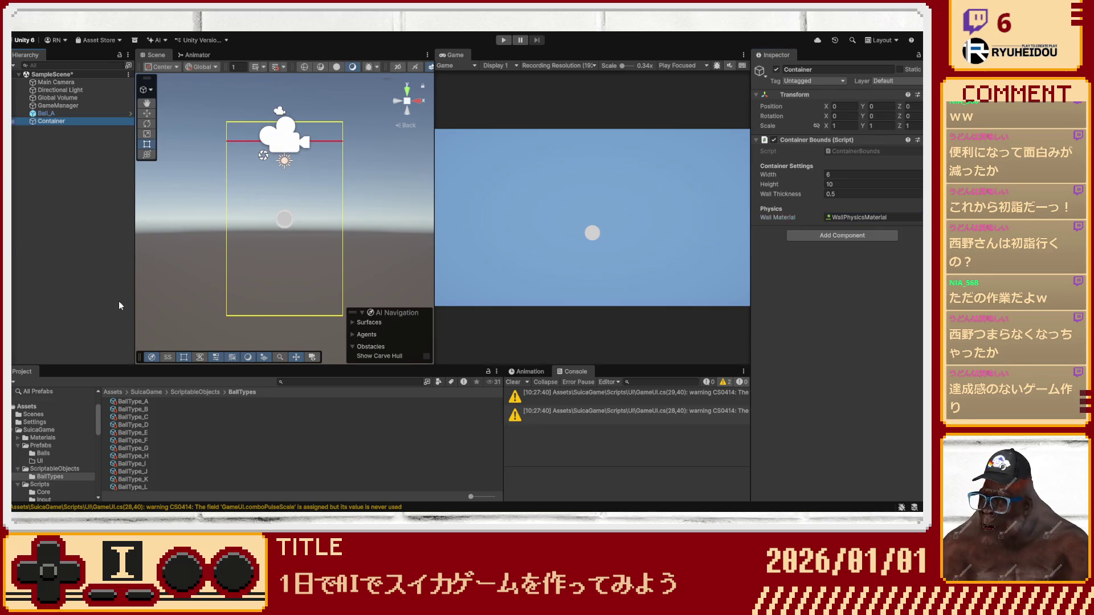
Create a DangerZone child under Container with a trigger Box Collider 2D.
{"action": "key", "text": "alt+shift+n"}
{"action": "type", "text": "Da"}
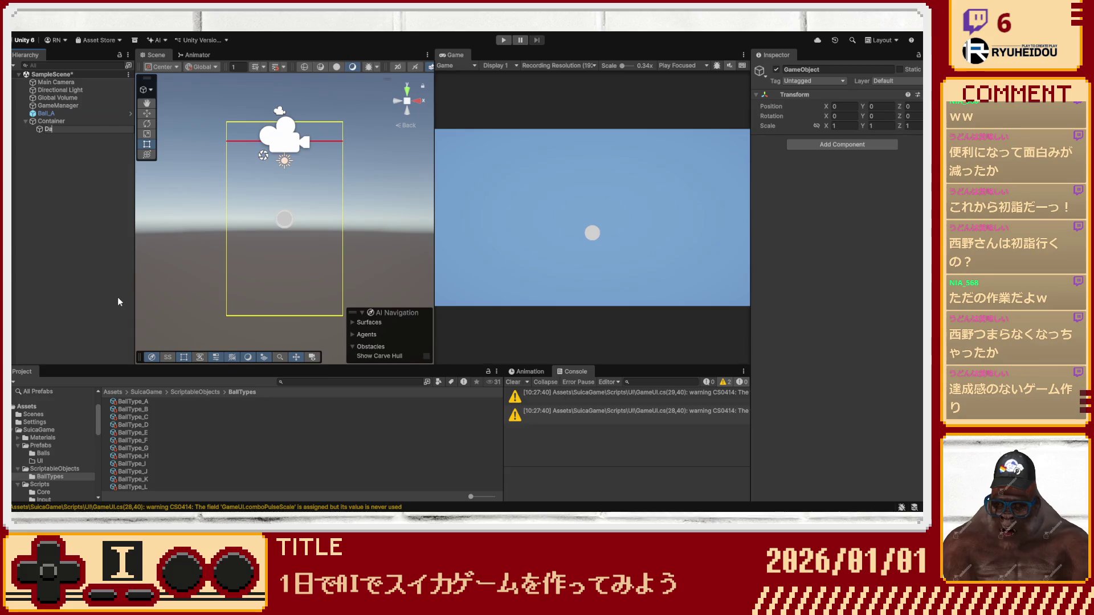
{"action": "type", "text": "ngerZone"}
{"action": "key", "text": "Return"}
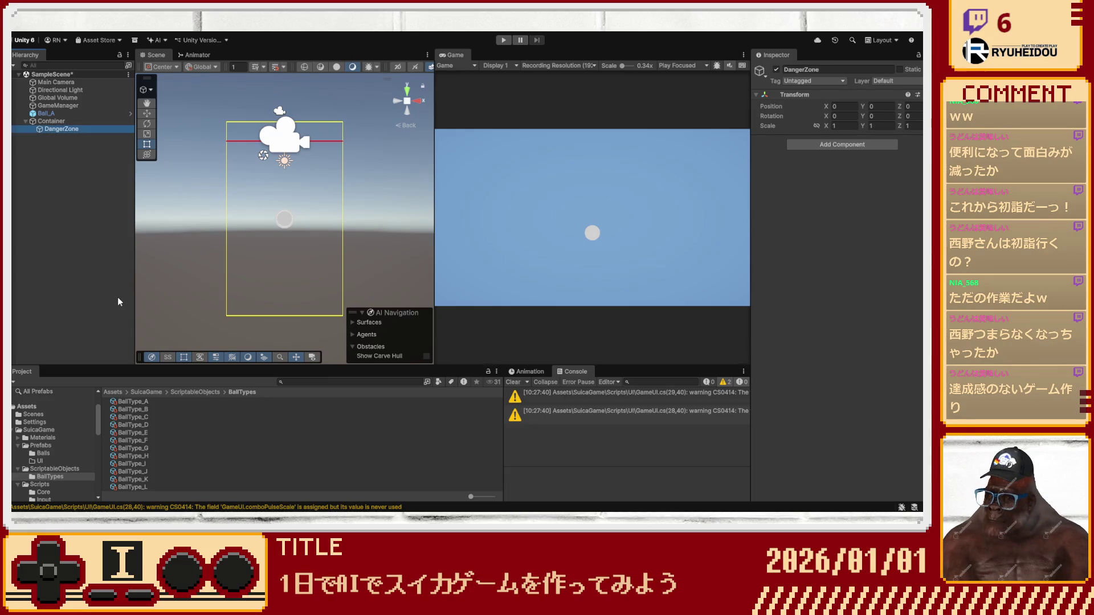
{"action": "left_click", "coordinate": [811, 142]}
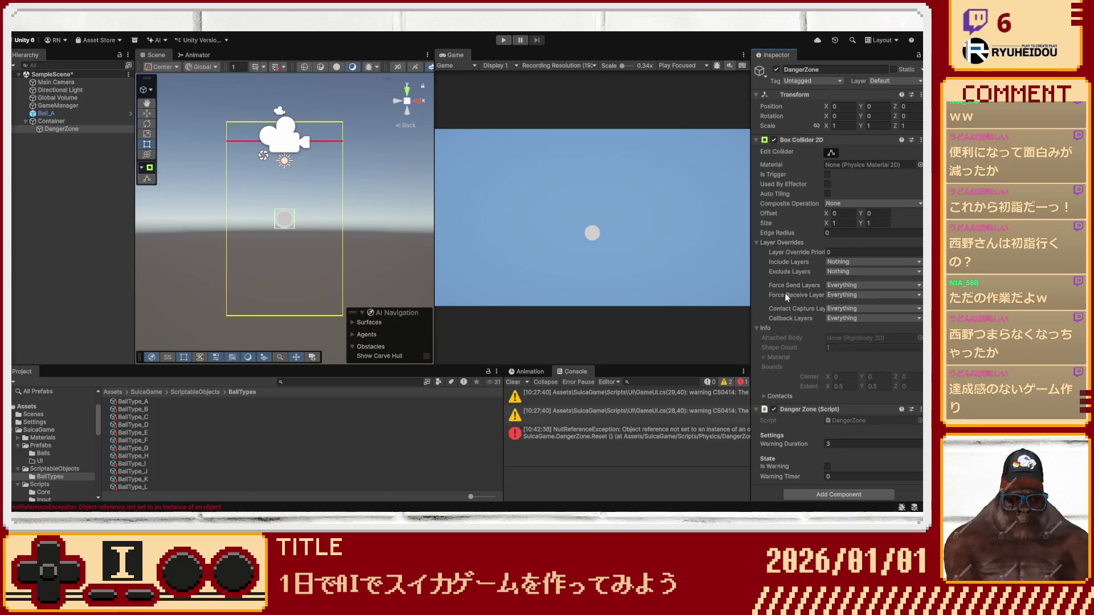
{"action": "scroll", "coordinate": [766, 333], "scroll_direction": "down", "scroll_amount": 1}
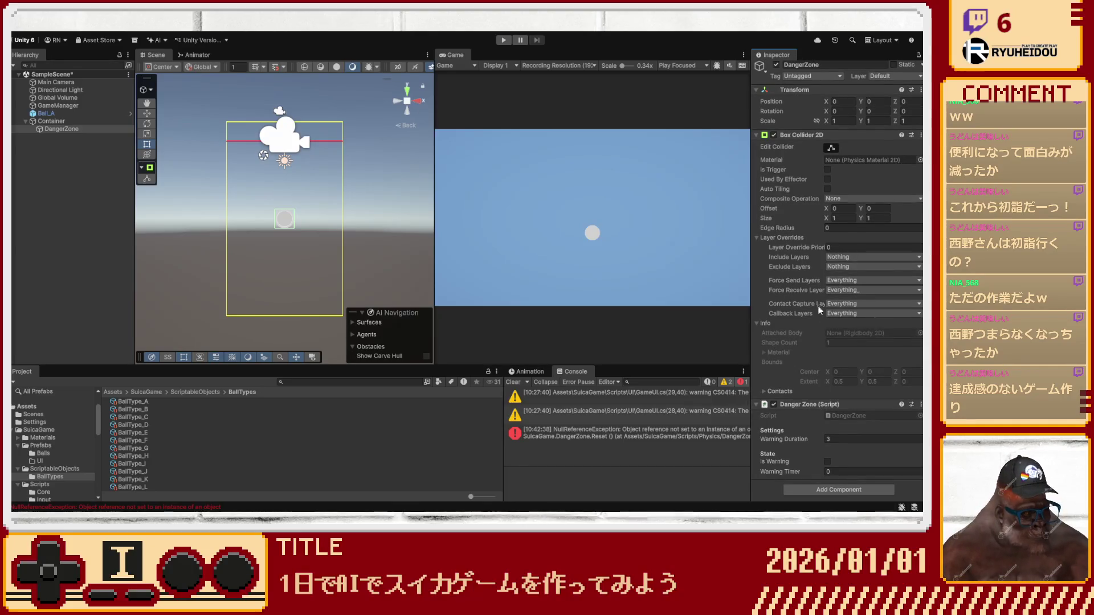
{"action": "left_click", "coordinate": [829, 170]}
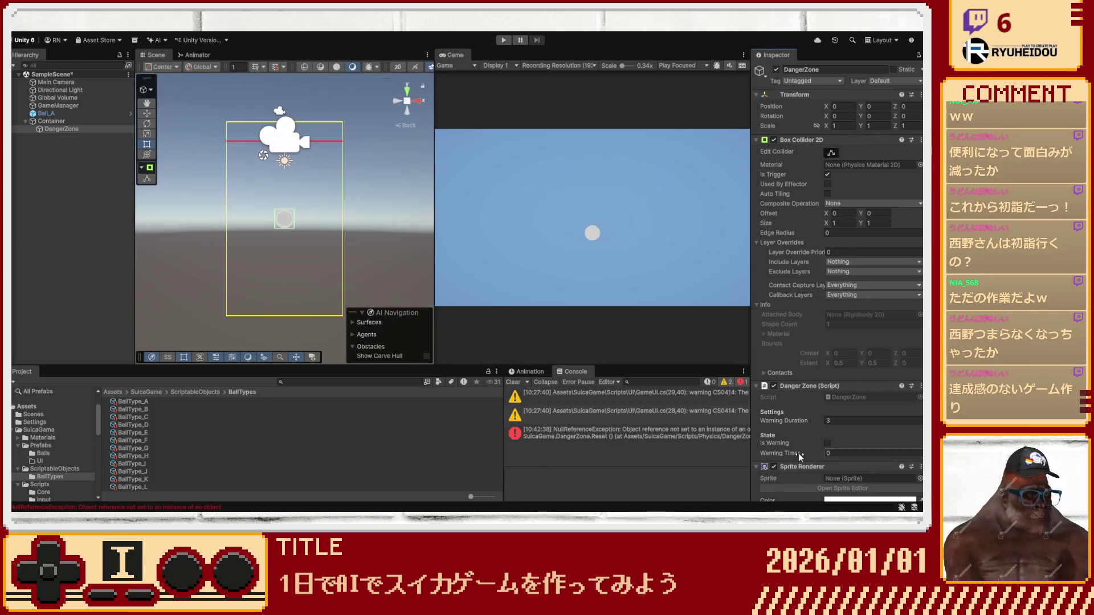
Move Sprite Renderer above Box Collider 2D and set DangerZone's tag and layer to DangerZone.
{"action": "scroll", "coordinate": [801, 388], "scroll_direction": "down", "scroll_amount": 5}
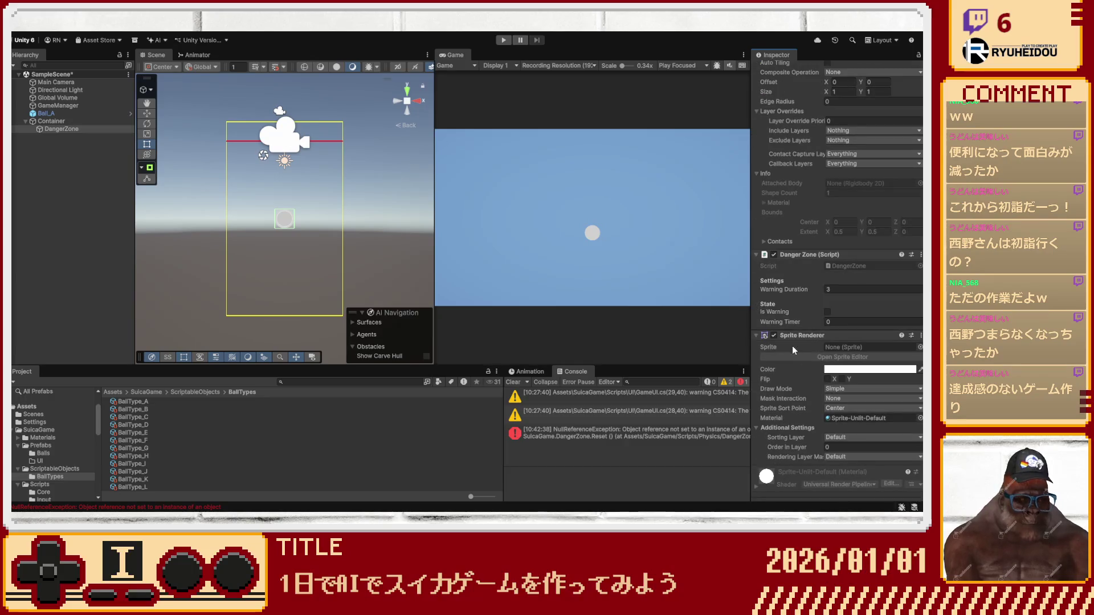
{"action": "left_click", "coordinate": [756, 336]}
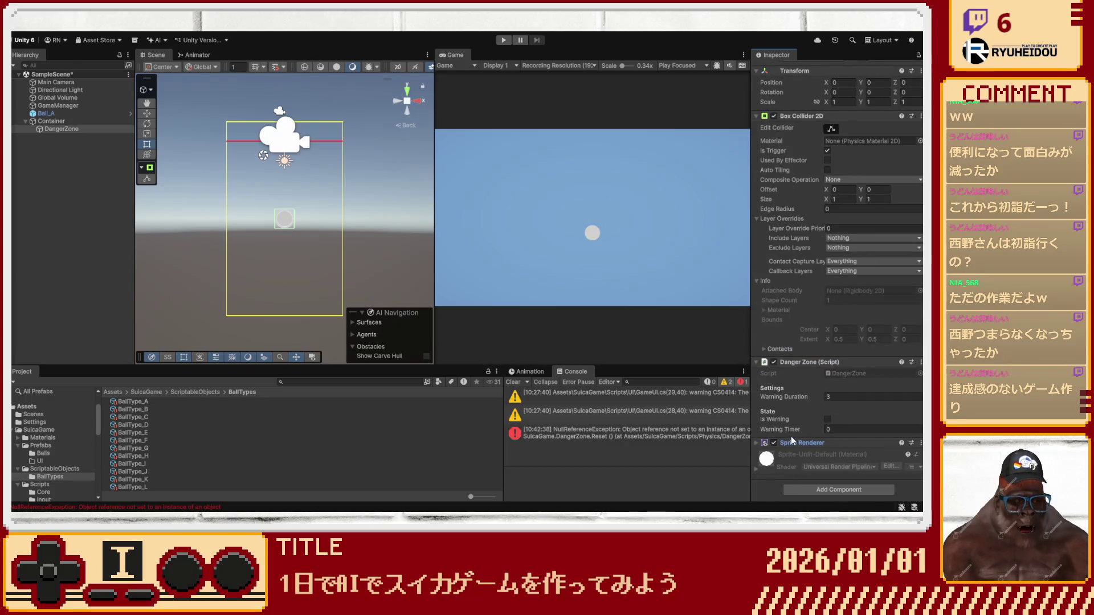
{"action": "scroll", "coordinate": [793, 285], "scroll_direction": "up", "scroll_amount": 1}
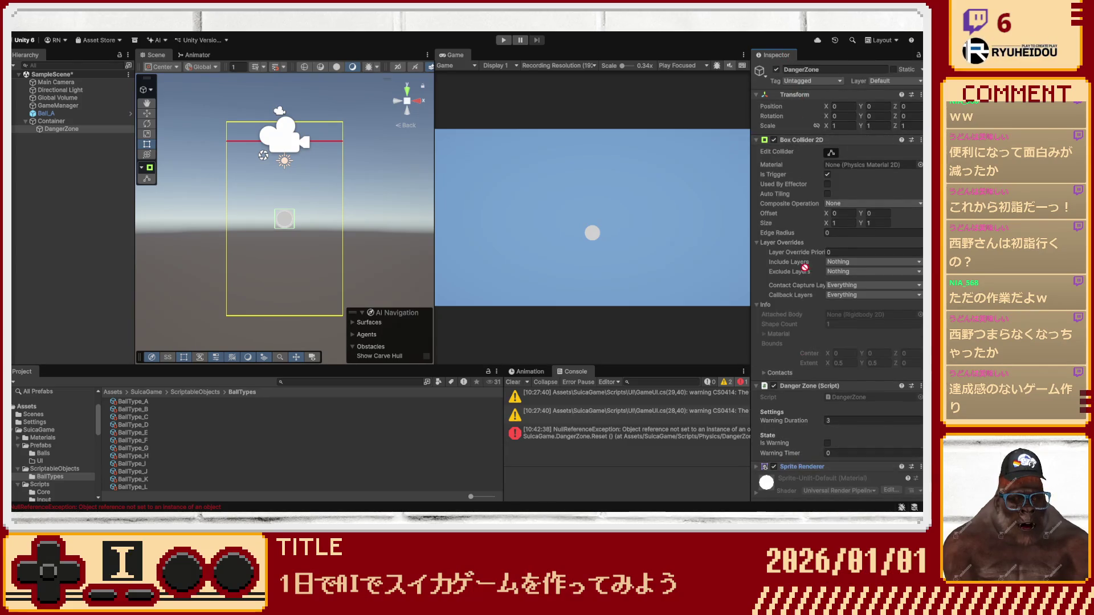
{"action": "left_click_drag", "start_coordinate": [793, 143], "coordinate": [799, 139]}
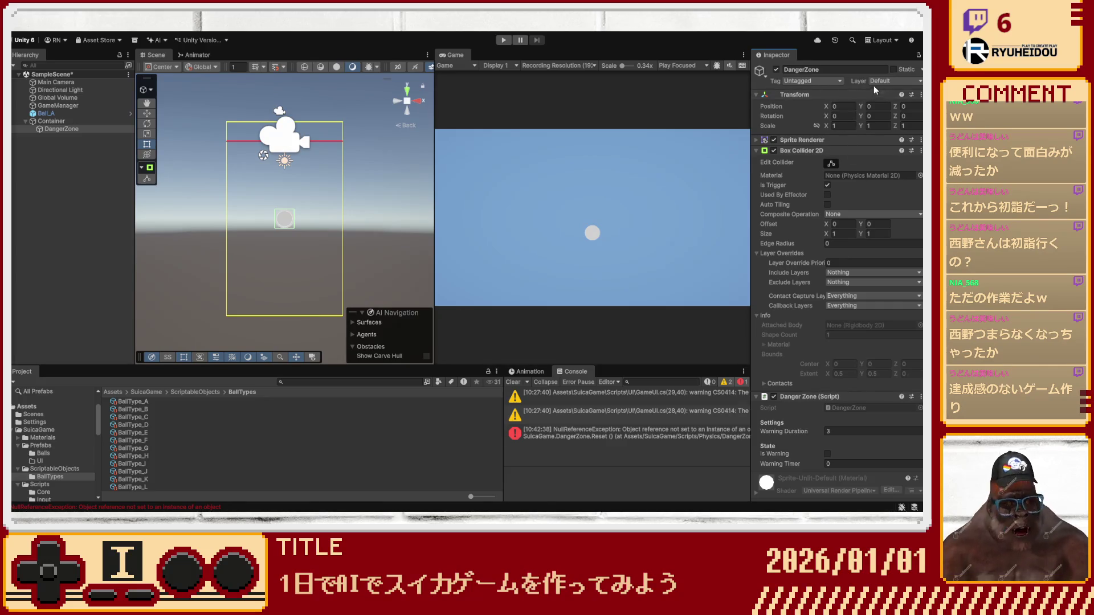
{"action": "left_click", "coordinate": [873, 165]}
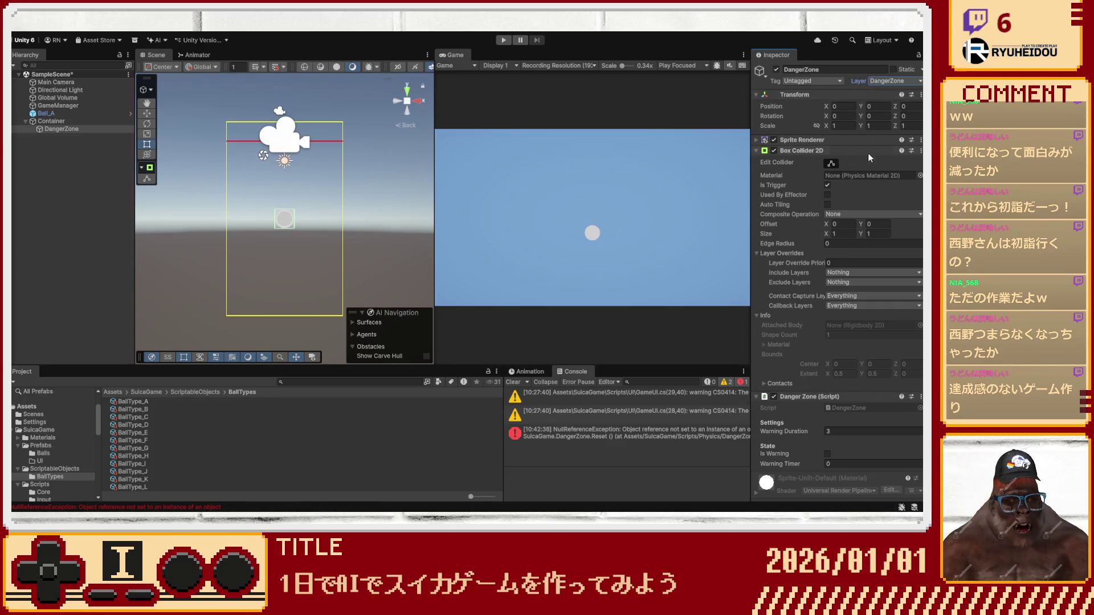
{"action": "left_click", "coordinate": [815, 82]}
{"action": "left_click", "coordinate": [811, 188]}
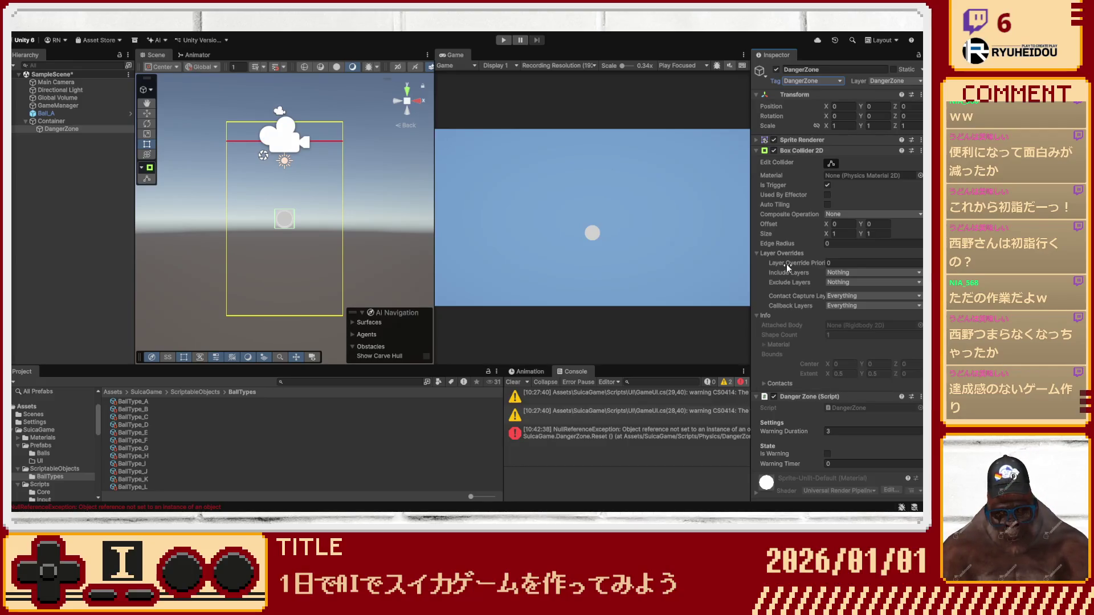
Inspect the NullReferenceException error, then enter Play mode to test the scene.
{"action": "scroll", "coordinate": [801, 294], "scroll_direction": "down", "scroll_amount": 2}
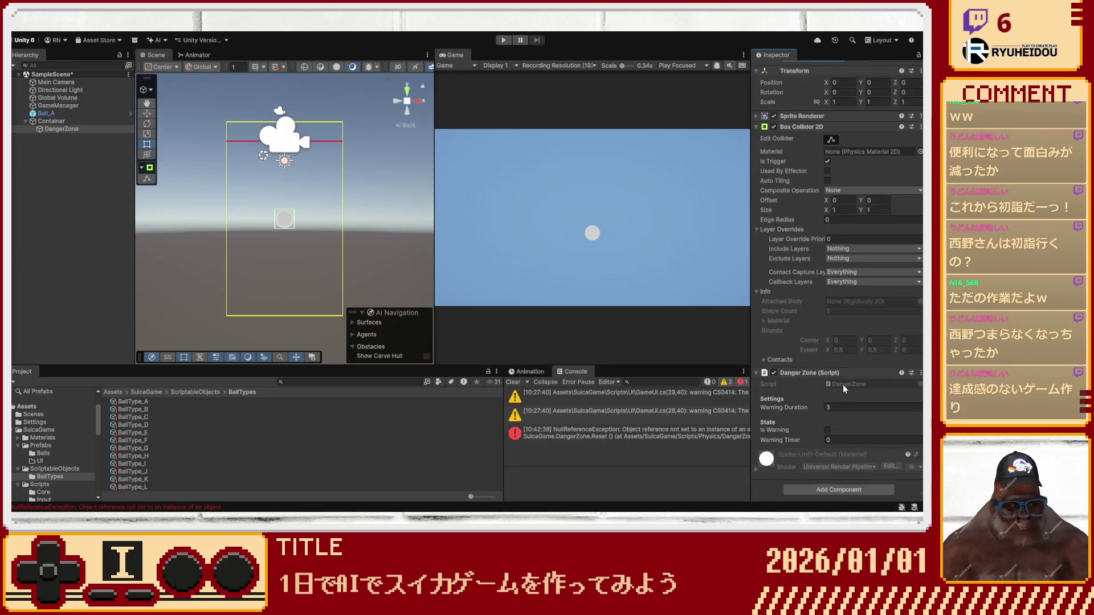
{"action": "left_click", "coordinate": [681, 439]}
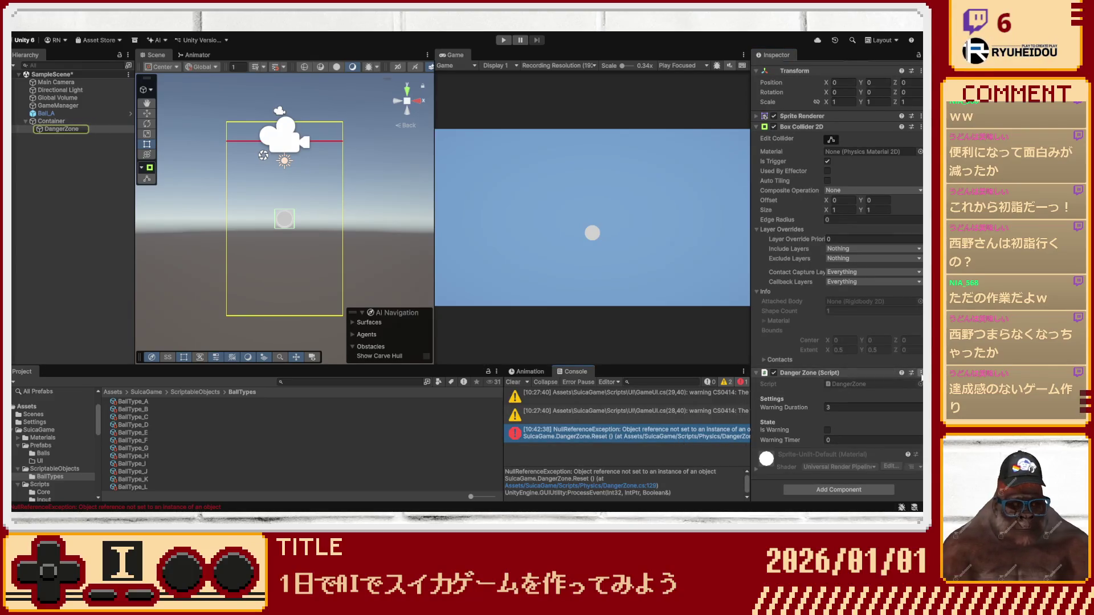
{"action": "scroll", "coordinate": [870, 397], "scroll_direction": "up", "scroll_amount": 2}
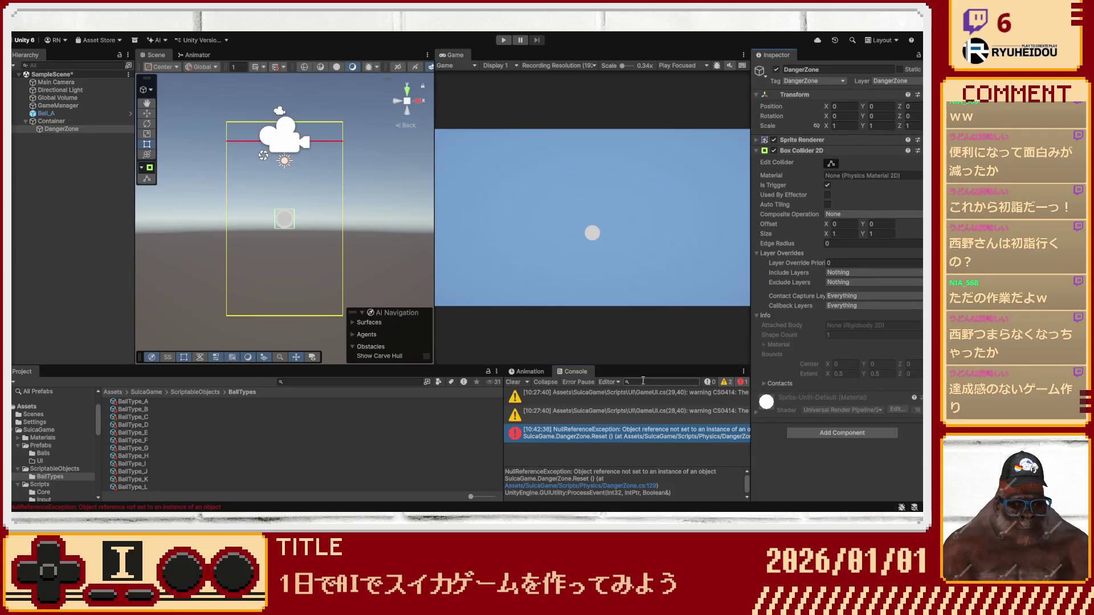
{"action": "left_click", "coordinate": [503, 40]}
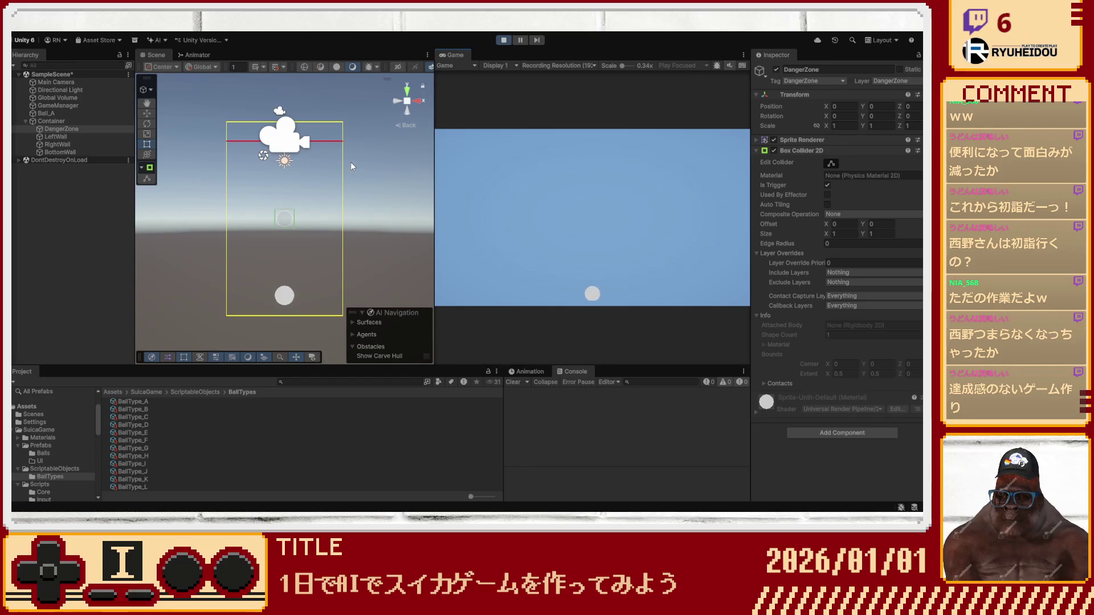
Stop Play mode and select DangerZone to review its trigger and Danger Zone settings.
{"action": "left_click", "coordinate": [503, 39]}
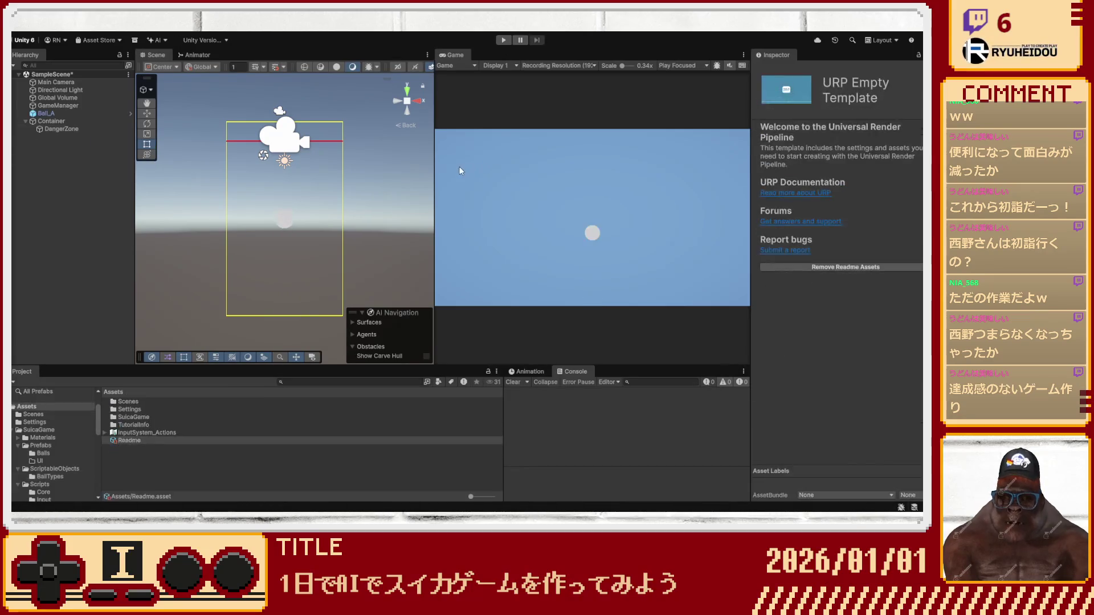
{"action": "left_click", "coordinate": [71, 129]}
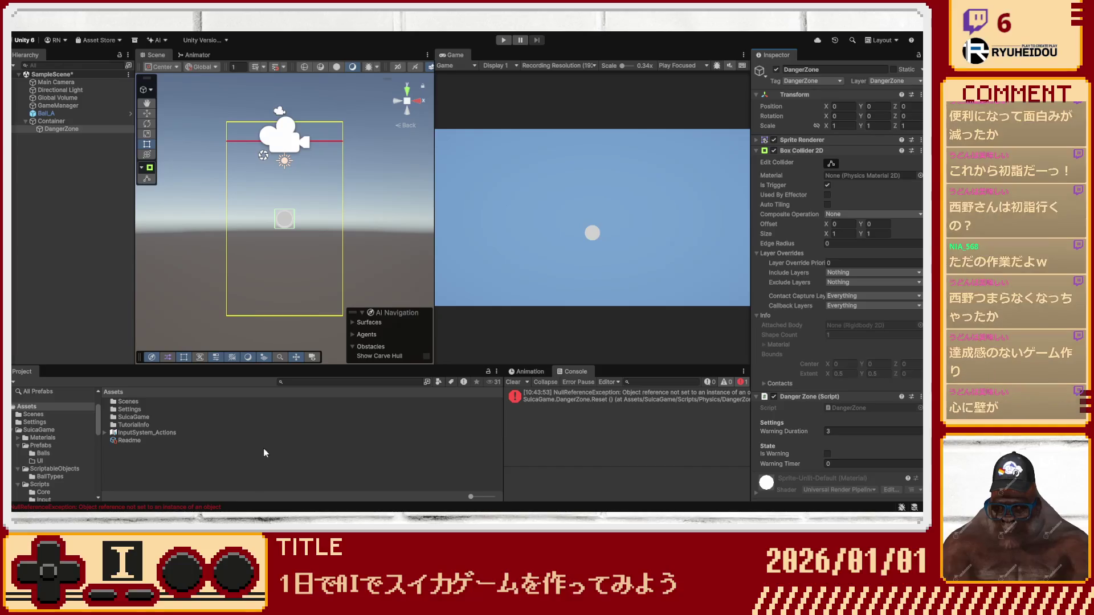
{"action": "left_click", "coordinate": [90, 238]}
Create an empty object named SpawnPoint with Ball Spawner and Spawn Preview scripts.
{"action": "key", "text": "ctrl+shift+n"}
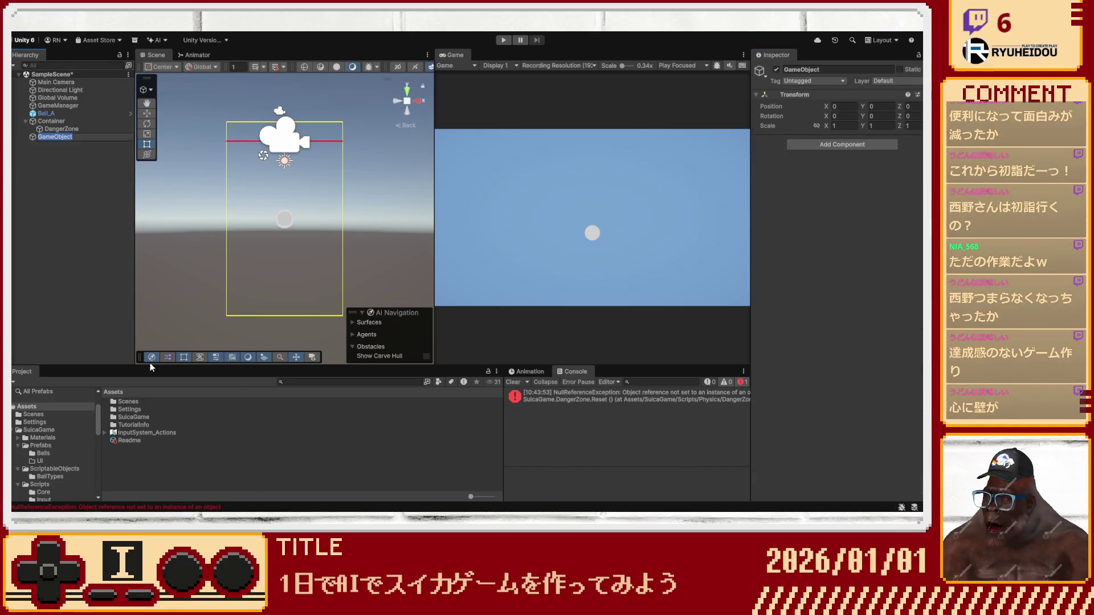
{"action": "type", "text": "Spawn"}
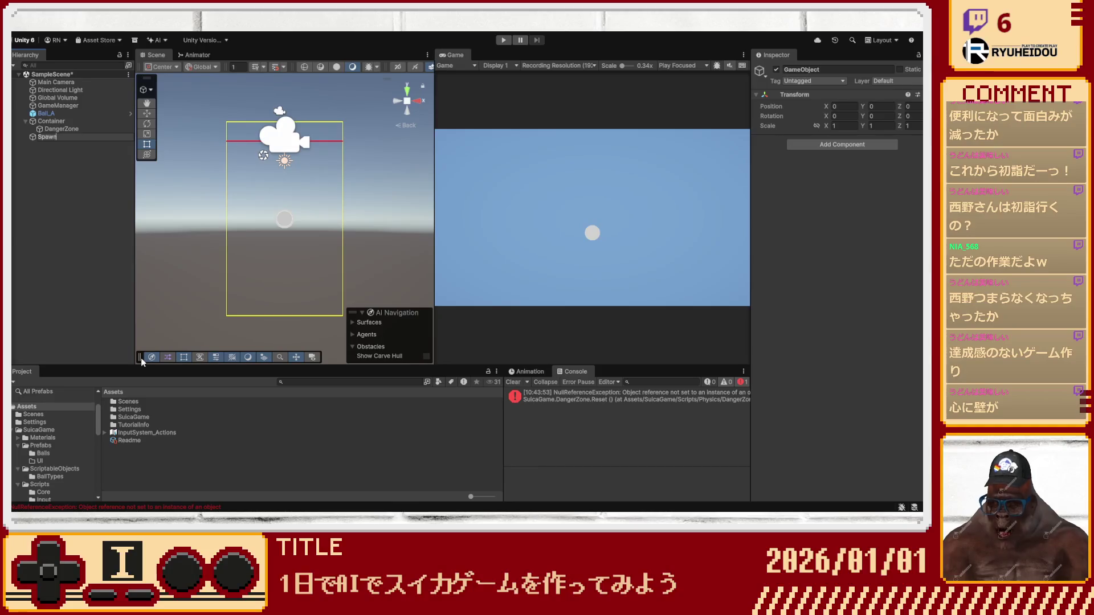
{"action": "type", "text": "Point"}
{"action": "key", "text": "Return"}
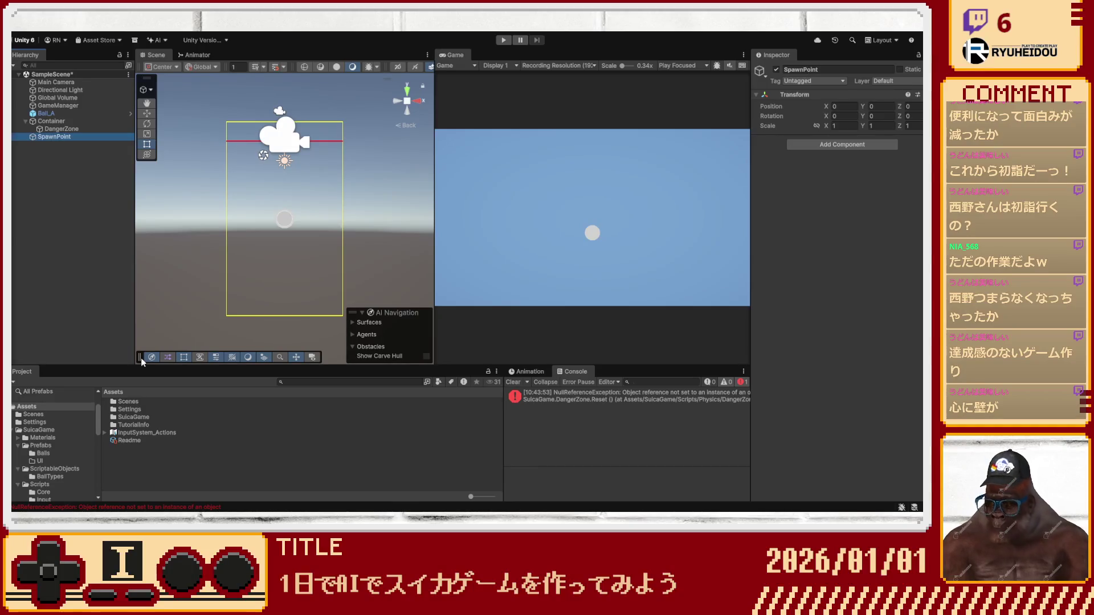
{"action": "left_click", "coordinate": [784, 107]}
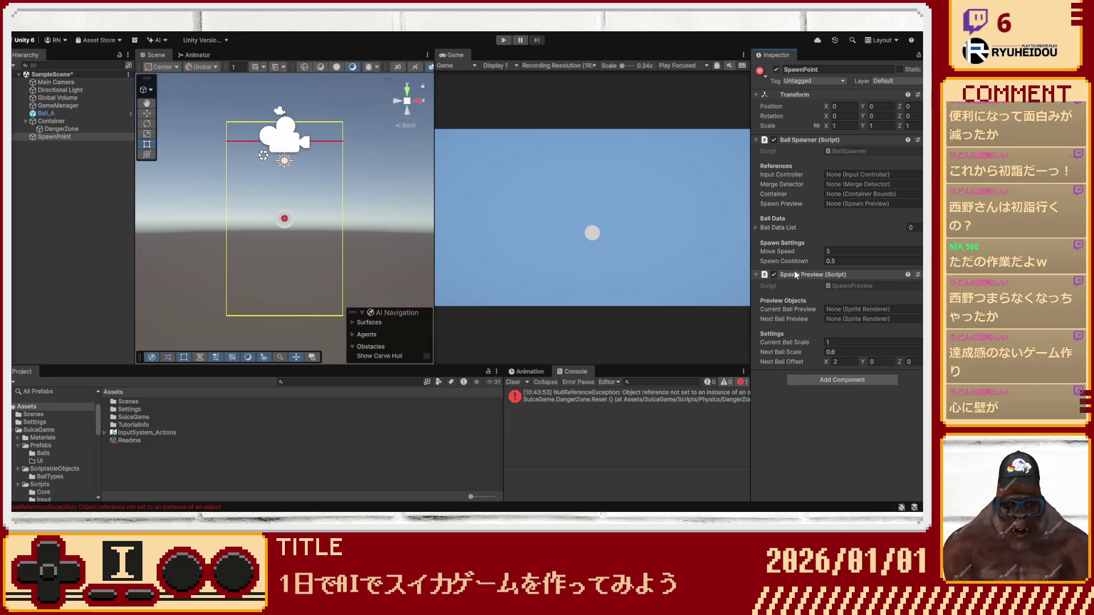
Set SpawnPoint's Ball Data List size to 12 and expand it.
{"action": "left_click", "coordinate": [911, 227]}
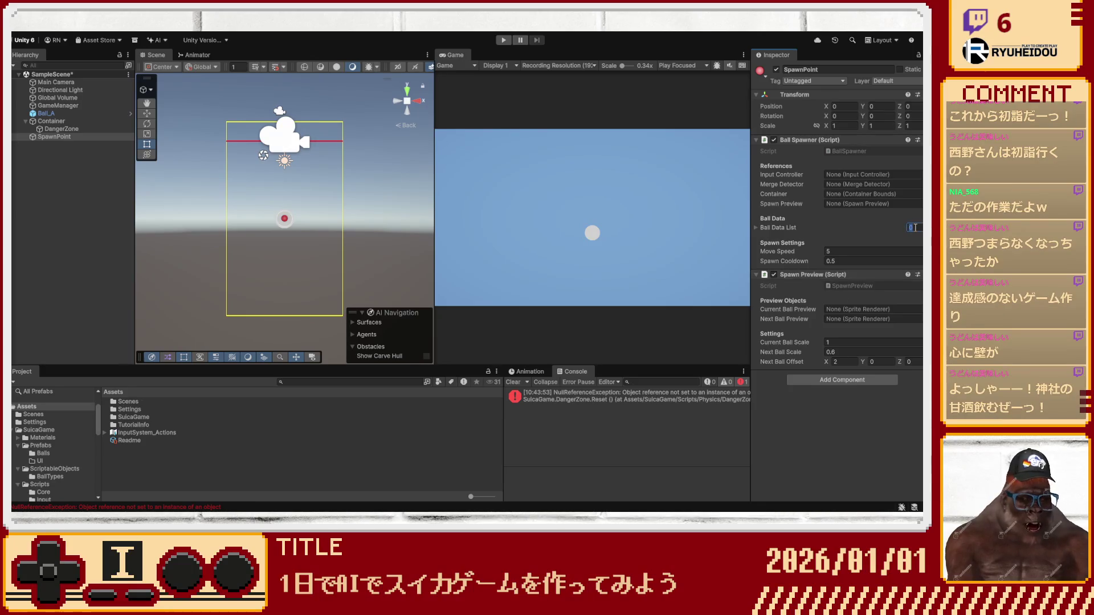
{"action": "type", "text": "12"}
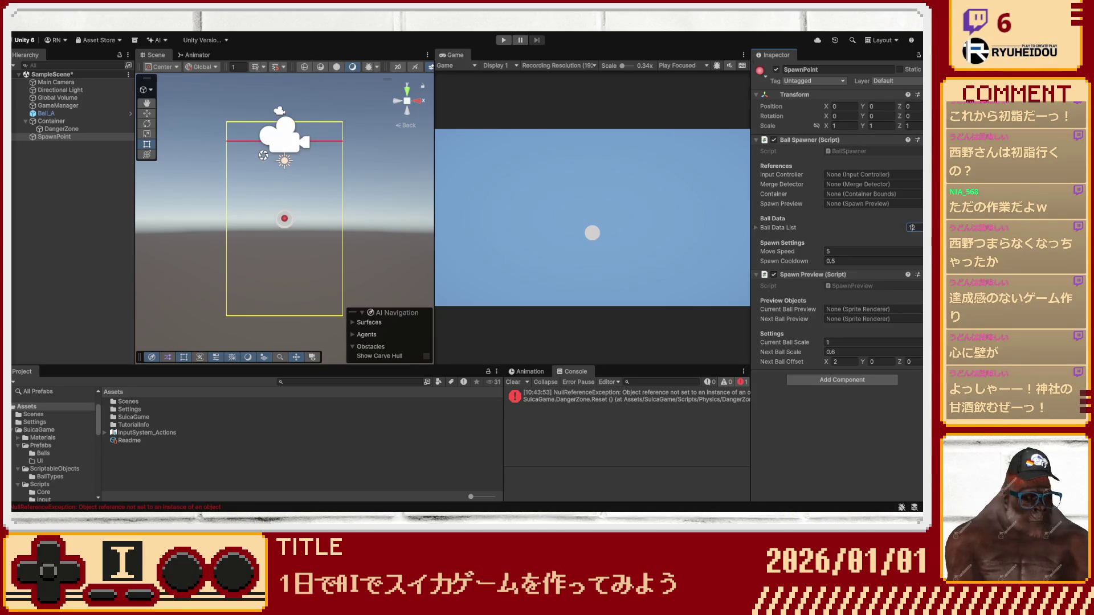
{"action": "left_click", "coordinate": [756, 228]}
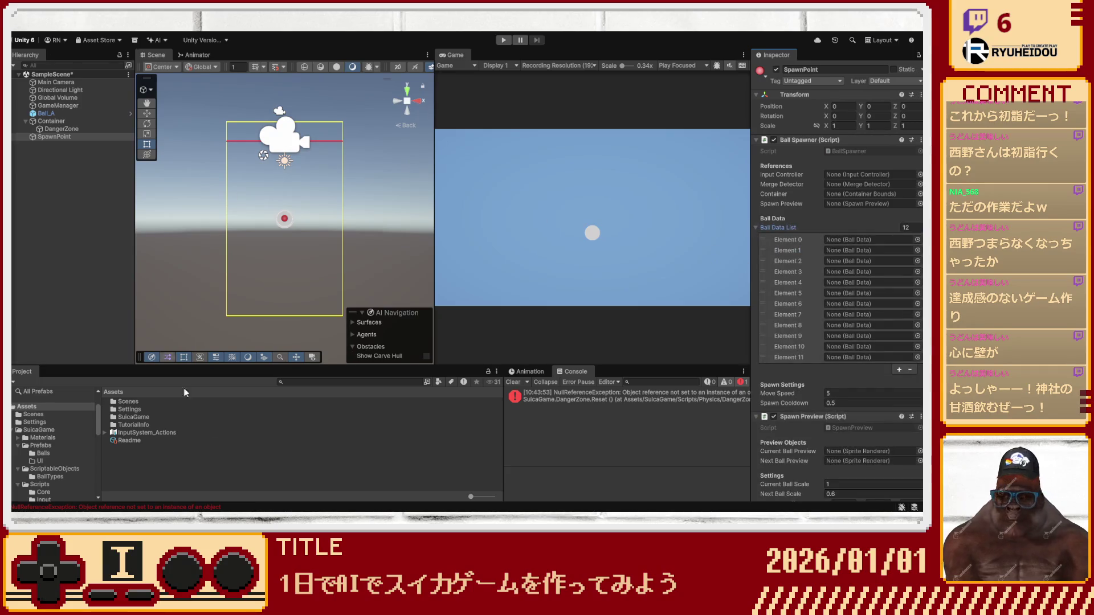
Open the BallTypes folder and select all twelve BallType assets.
{"action": "double_click", "coordinate": [135, 417]}
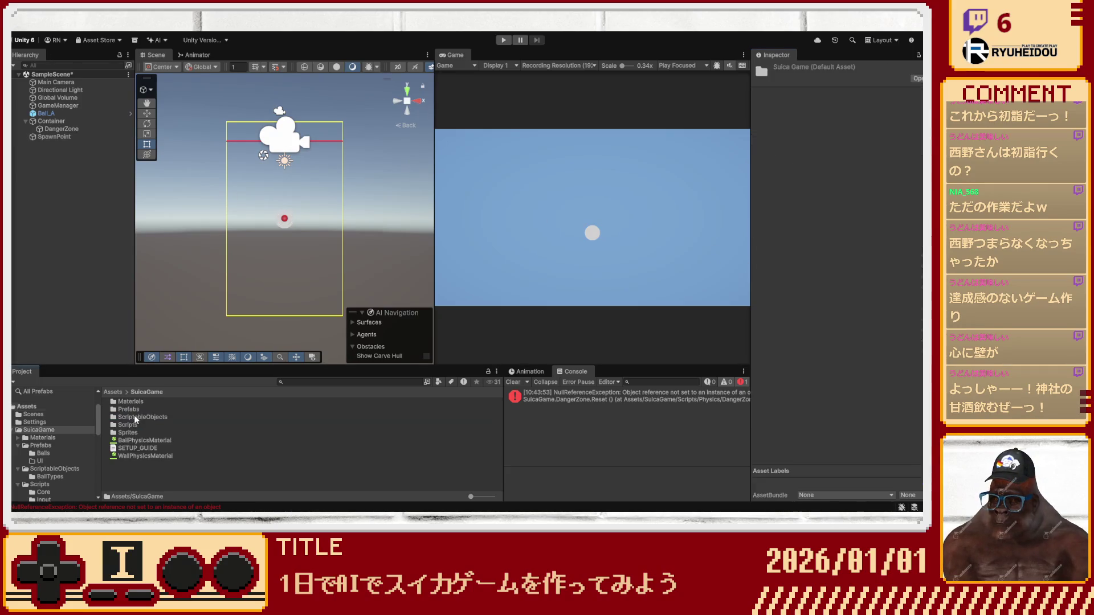
{"action": "left_click", "coordinate": [54, 136]}
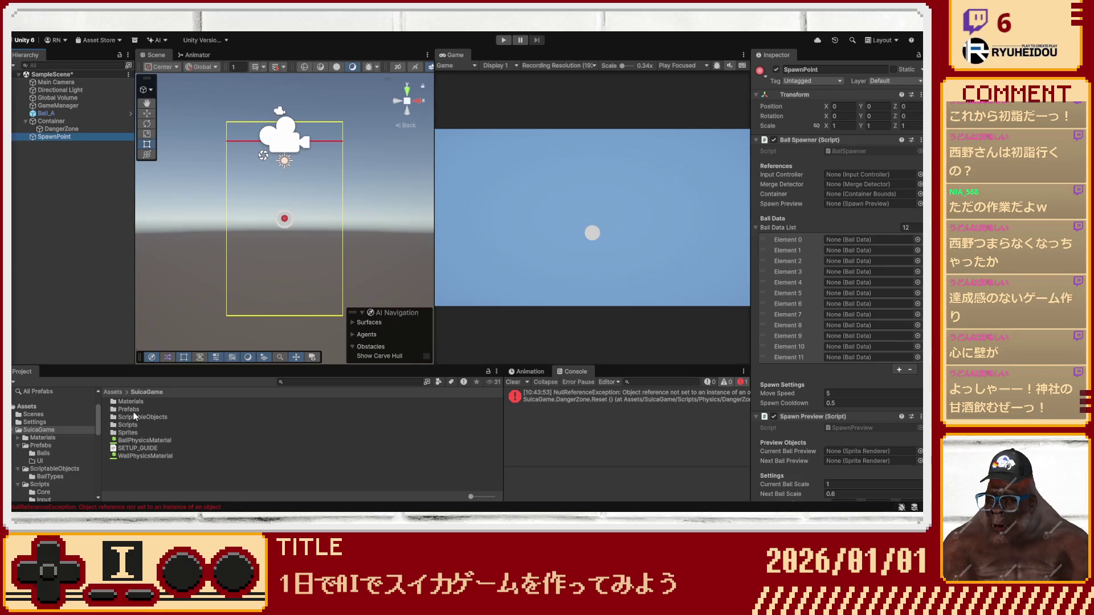
{"action": "double_click", "coordinate": [135, 417]}
{"action": "double_click", "coordinate": [132, 401]}
{"action": "left_click", "coordinate": [132, 401]}
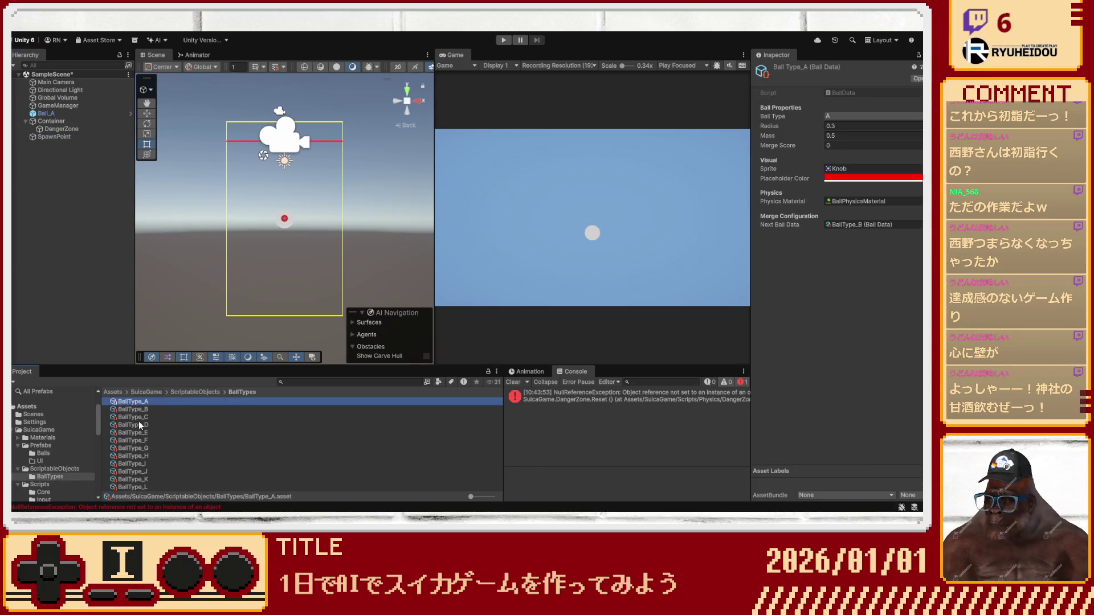
{"action": "left_click", "coordinate": [137, 488], "text": "shift"}
{"action": "left_click", "coordinate": [54, 137]}
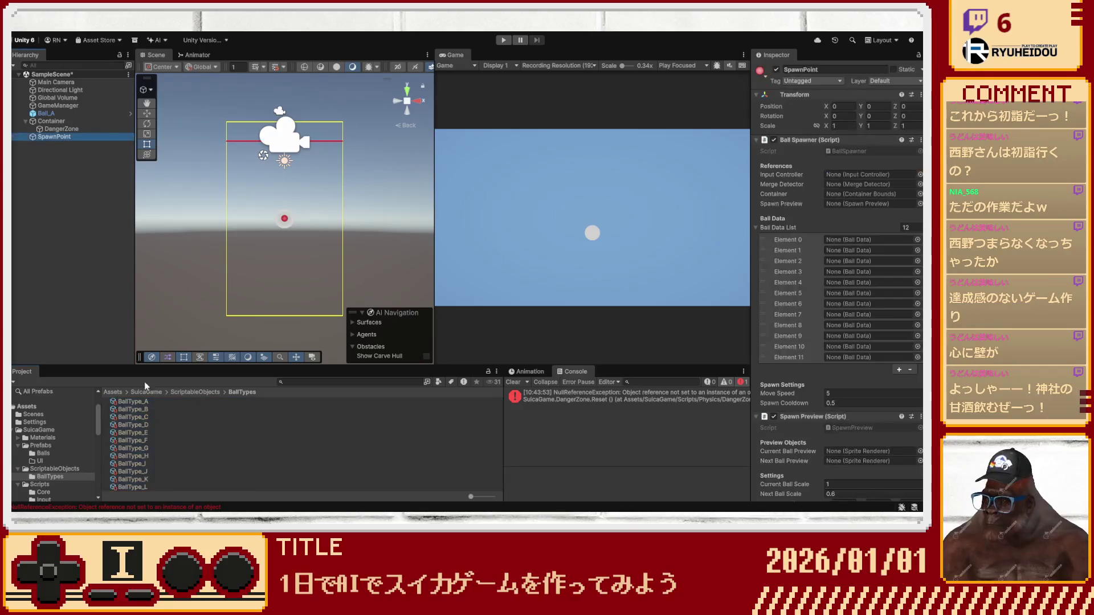
{"action": "left_click", "coordinate": [137, 401]}
{"action": "left_click", "coordinate": [139, 487], "text": "shift"}
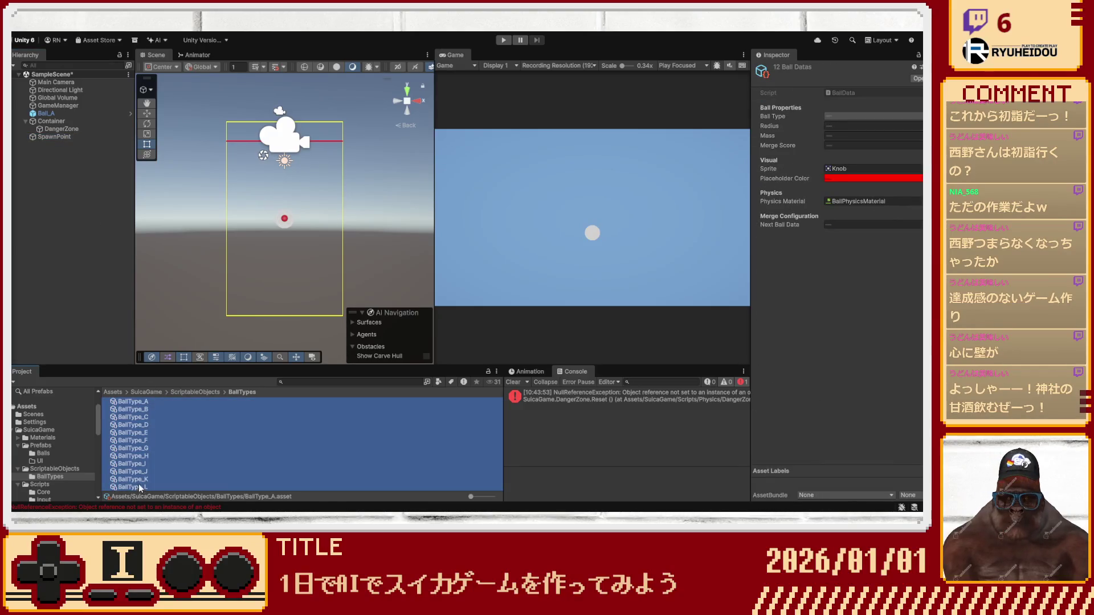
Assign BallType_A through BallType_D to Ball Data List Elements 0–3.
{"action": "left_click", "coordinate": [54, 138]}
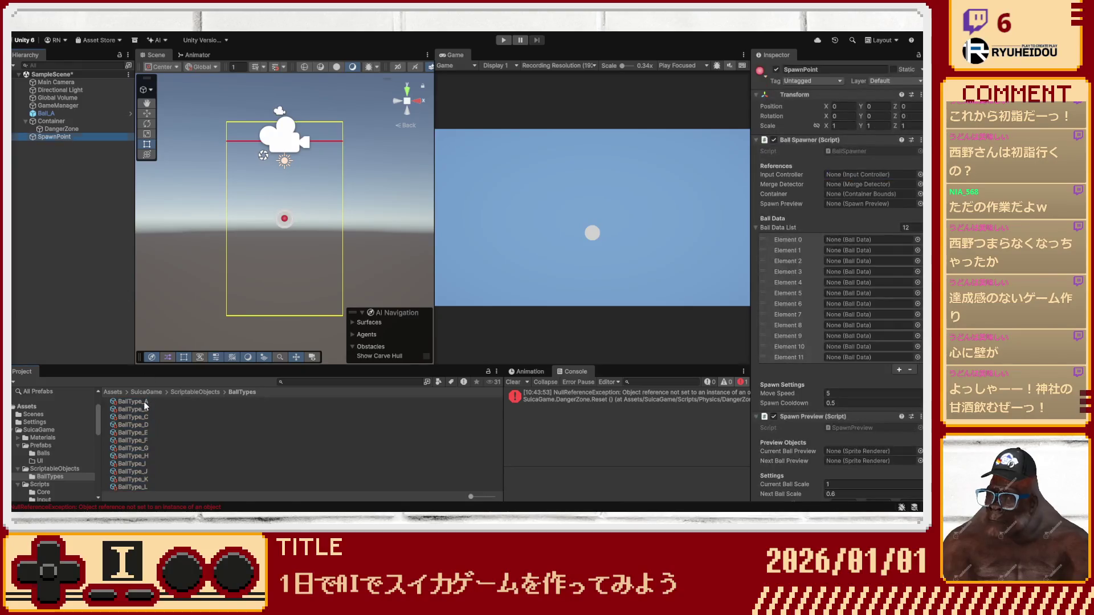
{"action": "left_click", "coordinate": [137, 402]}
{"action": "left_click", "coordinate": [63, 138]}
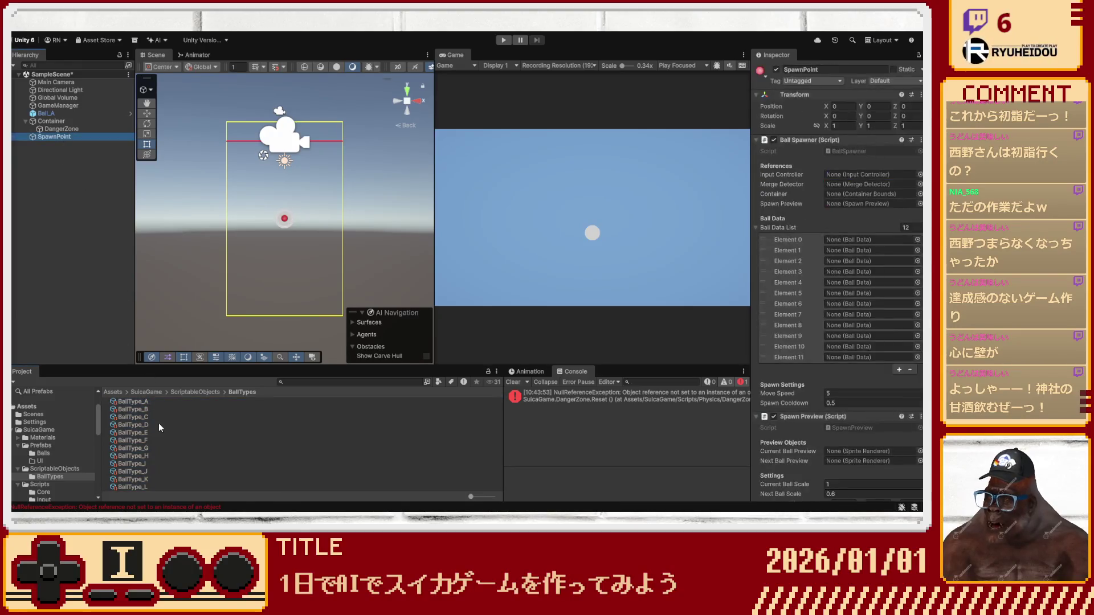
{"action": "mouse_move", "coordinate": [184, 404]}
{"action": "left_mouse_down"}
{"action": "mouse_move", "coordinate": [137, 473]}
{"action": "mouse_move", "coordinate": [736, 267]}
{"action": "mouse_move", "coordinate": [851, 245]}
{"action": "mouse_move", "coordinate": [843, 240]}
{"action": "left_mouse_up"}
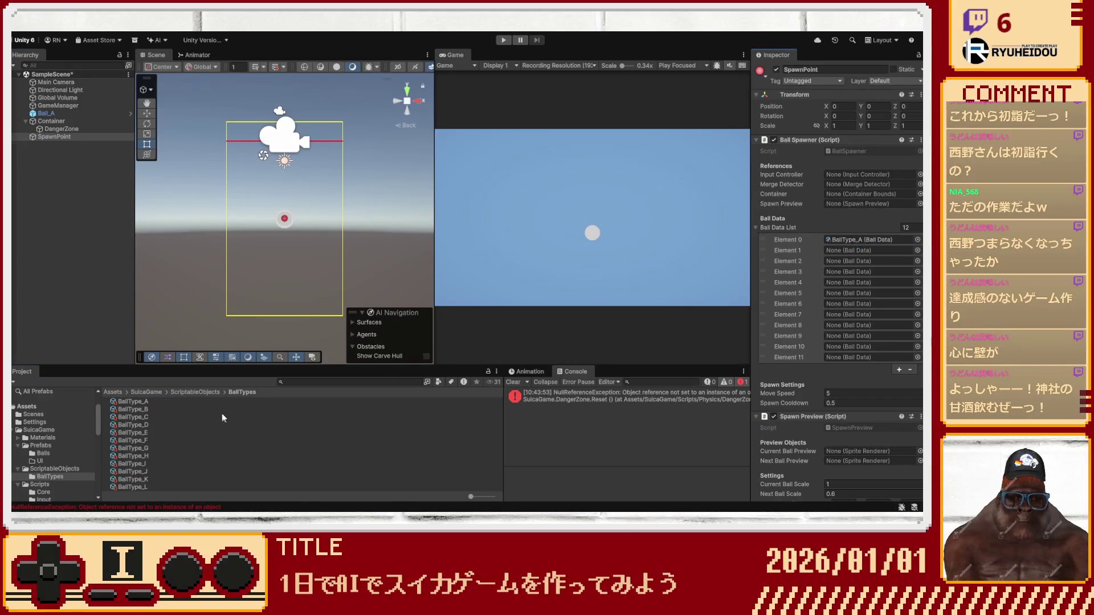
{"action": "mouse_move", "coordinate": [145, 411]}
{"action": "left_mouse_down"}
{"action": "mouse_move", "coordinate": [826, 272]}
{"action": "mouse_move", "coordinate": [854, 251]}
{"action": "left_mouse_up"}
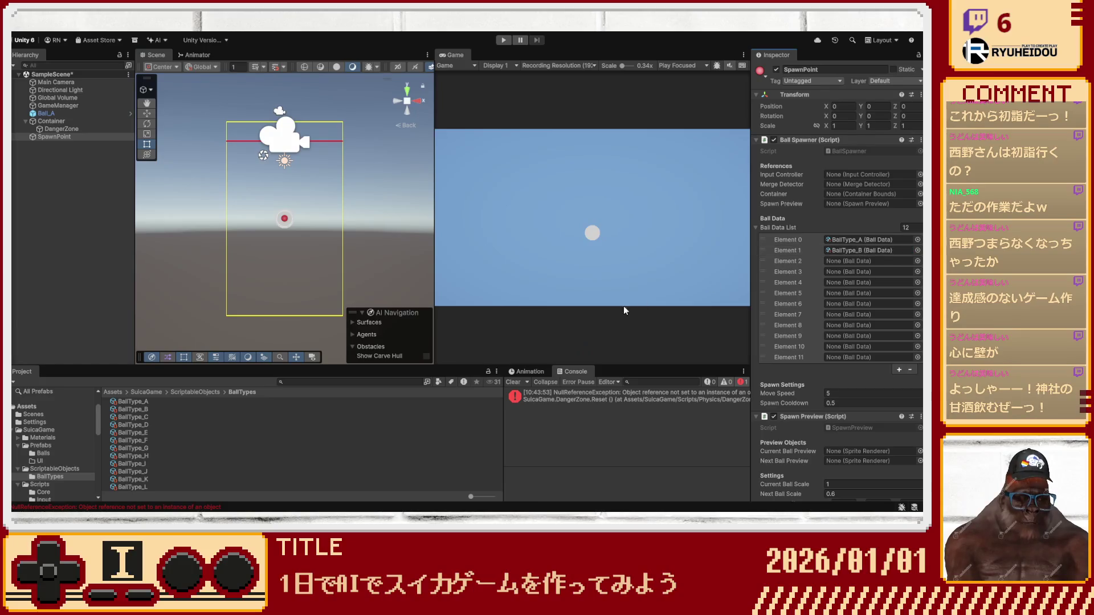
{"action": "left_click_drag", "start_coordinate": [919, 281], "coordinate": [866, 261]}
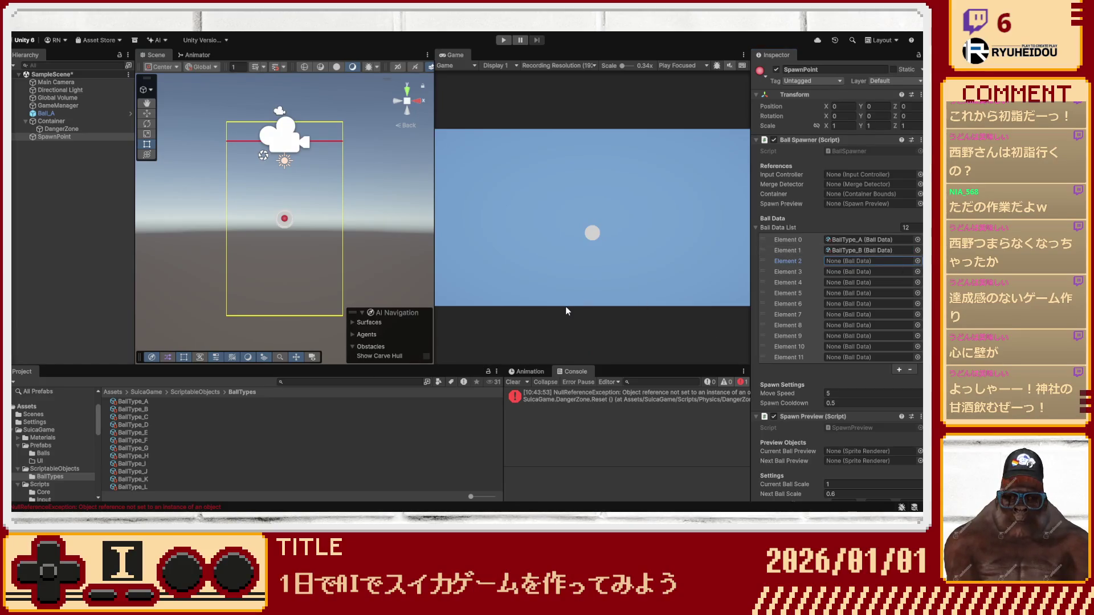
{"action": "left_click_drag", "start_coordinate": [133, 425], "coordinate": [855, 272]}
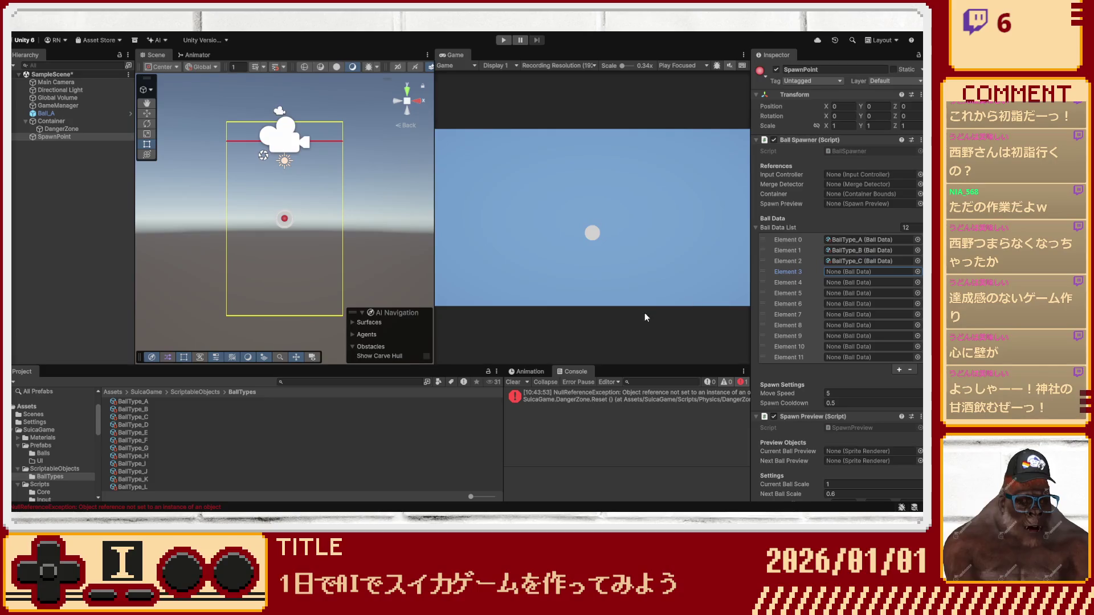
Assign BallType_E through BallType_H to Elements 4–7.
{"action": "left_click", "coordinate": [919, 283]}
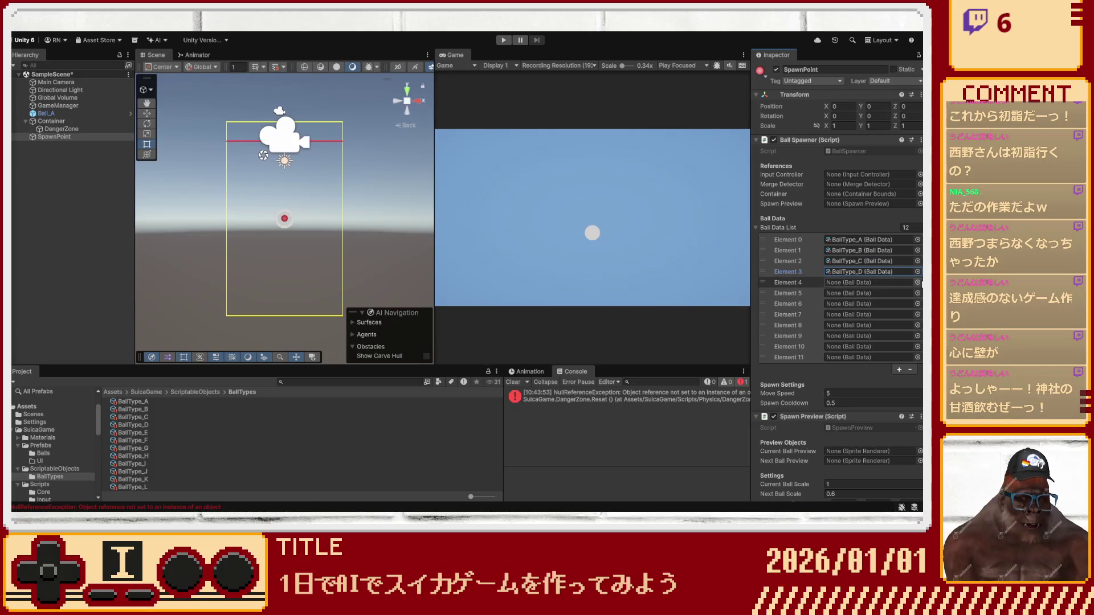
{"action": "left_click_drag", "start_coordinate": [132, 432], "coordinate": [854, 283]}
{"action": "left_click", "coordinate": [917, 293]}
{"action": "left_click_drag", "start_coordinate": [133, 440], "coordinate": [855, 293]}
{"action": "left_click", "coordinate": [789, 309]}
{"action": "left_click_drag", "start_coordinate": [789, 312], "coordinate": [854, 304]}
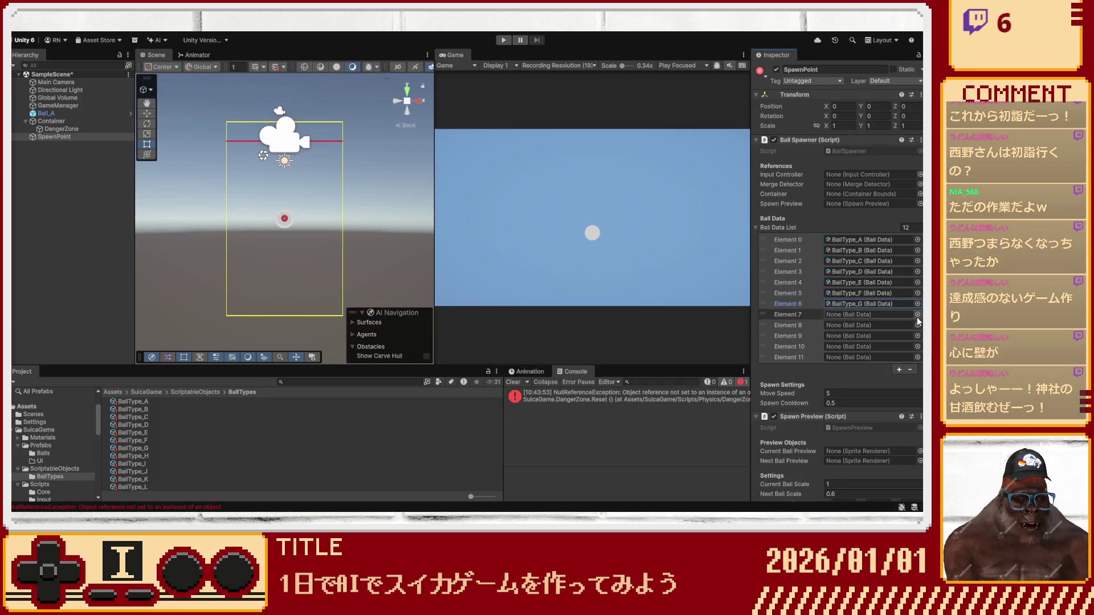
{"action": "left_click", "coordinate": [769, 314]}
{"action": "key", "text": "ctrl+v"}
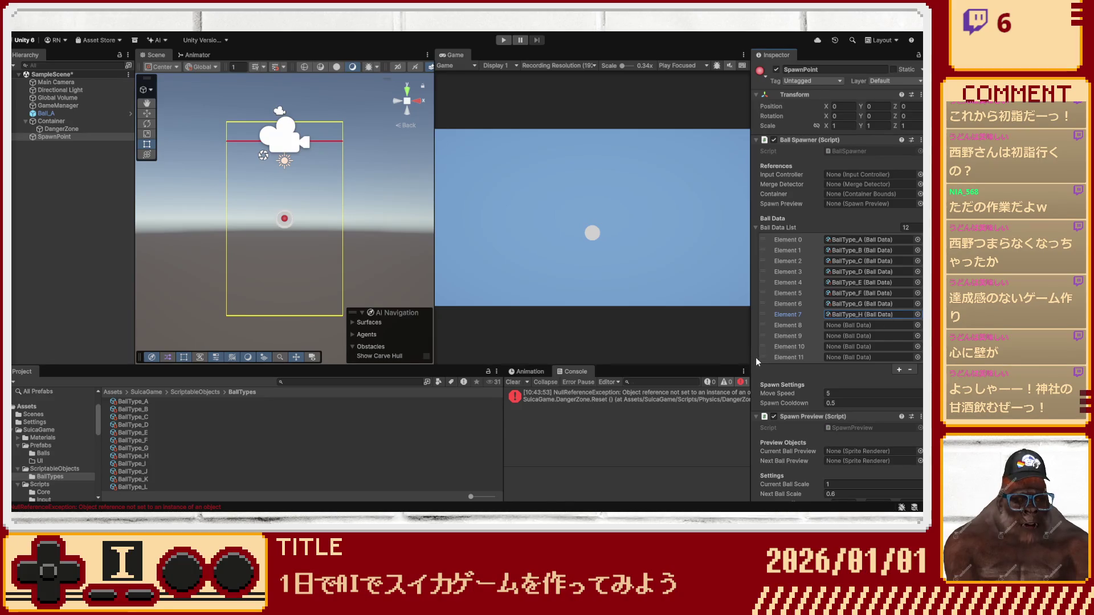
Fill Elements 8–10 with BallType_I, BallType_J and BallType_K, keeping SpawnPoint selected.
{"action": "left_click", "coordinate": [911, 326]}
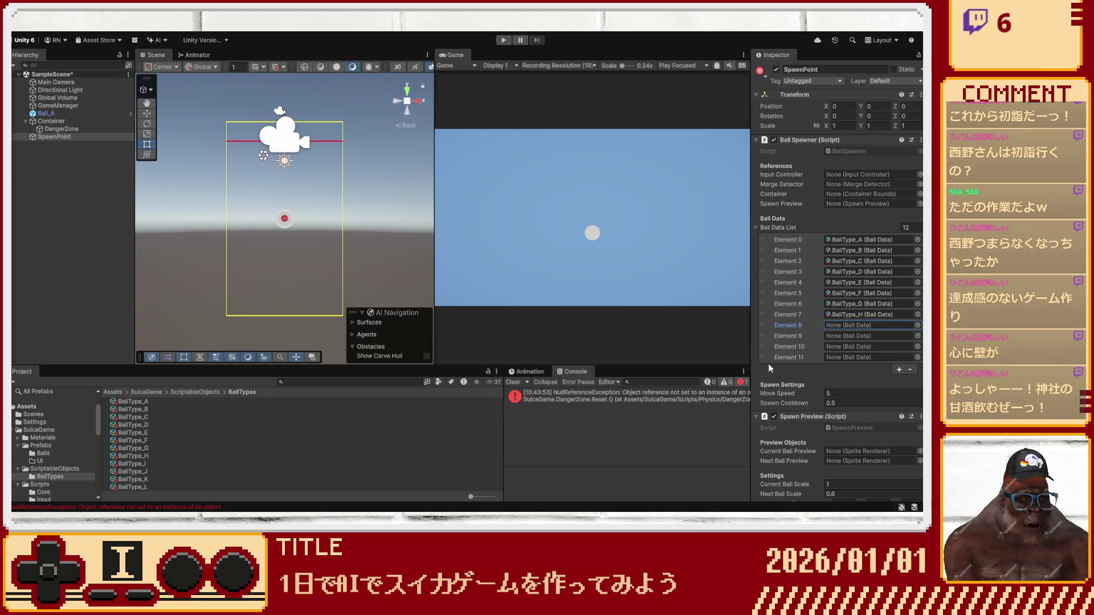
{"action": "left_click", "coordinate": [849, 336]}
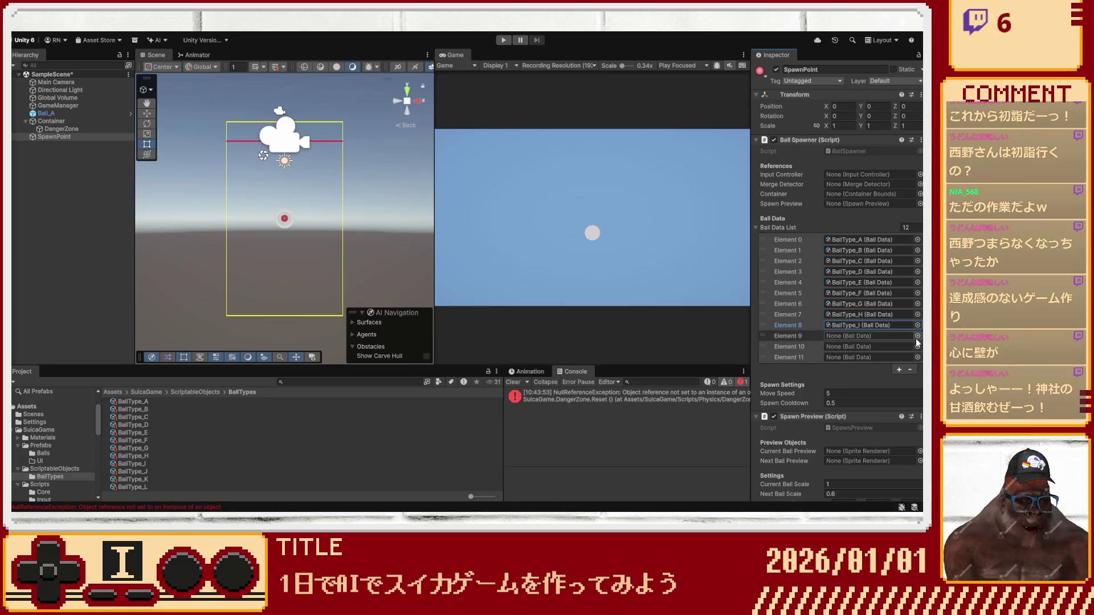
{"action": "key", "text": "ctrl+v"}
{"action": "left_click", "coordinate": [855, 346]}
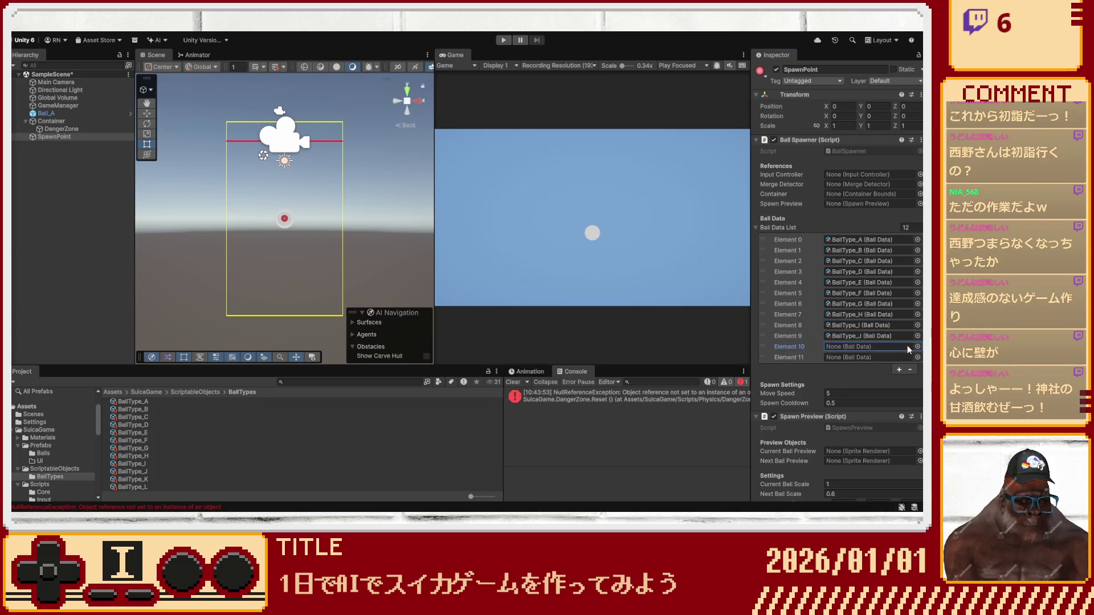
{"action": "key", "text": "ctrl+v"}
{"action": "left_click", "coordinate": [863, 357]}
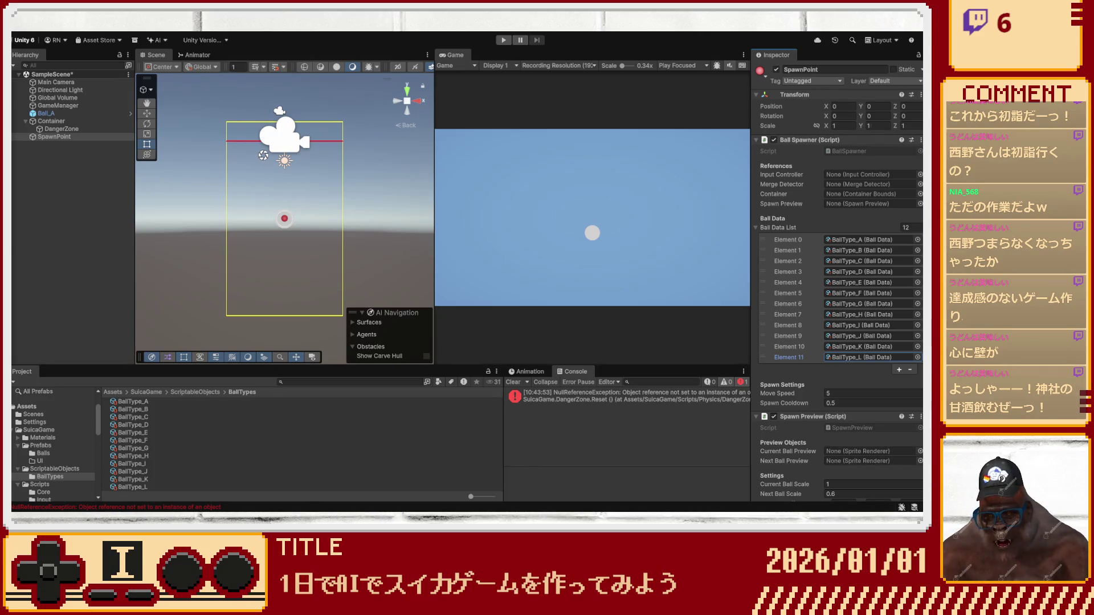
{"action": "left_click", "coordinate": [100, 269]}
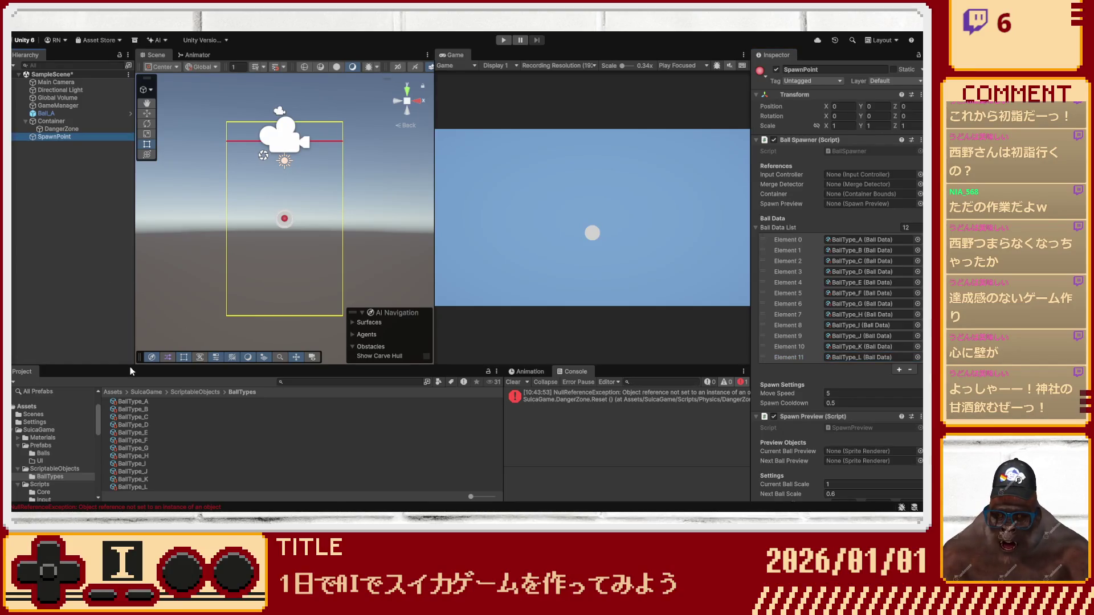
Turn on Generate C# Class for InputSystem_Actions, apply it, and add a new empty GameObject.
{"action": "left_click", "coordinate": [321, 383]}
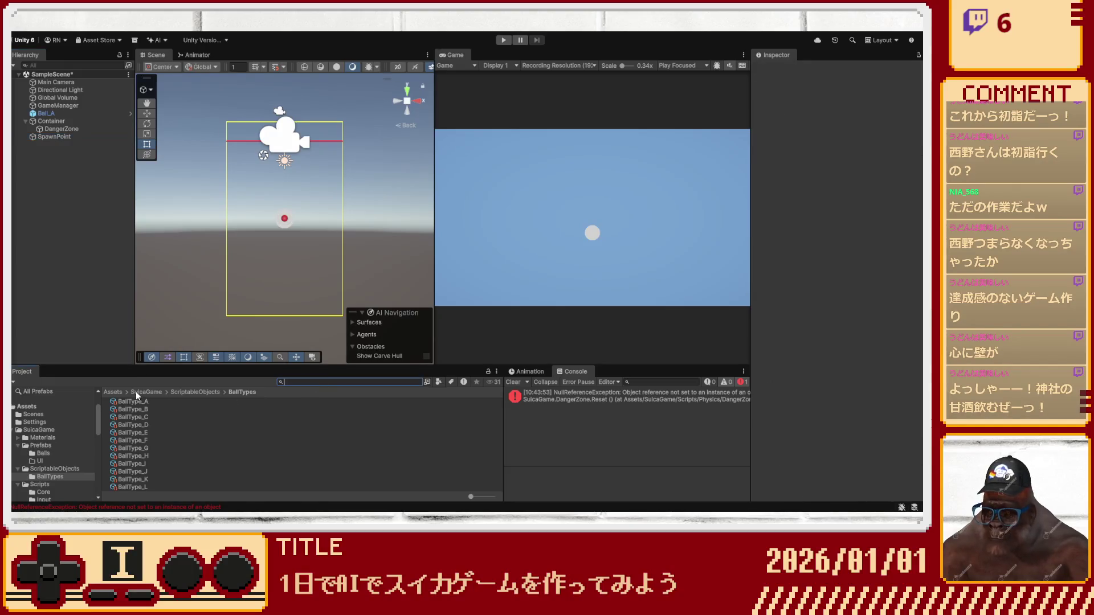
{"action": "left_click", "coordinate": [113, 391]}
{"action": "left_click", "coordinate": [138, 433]}
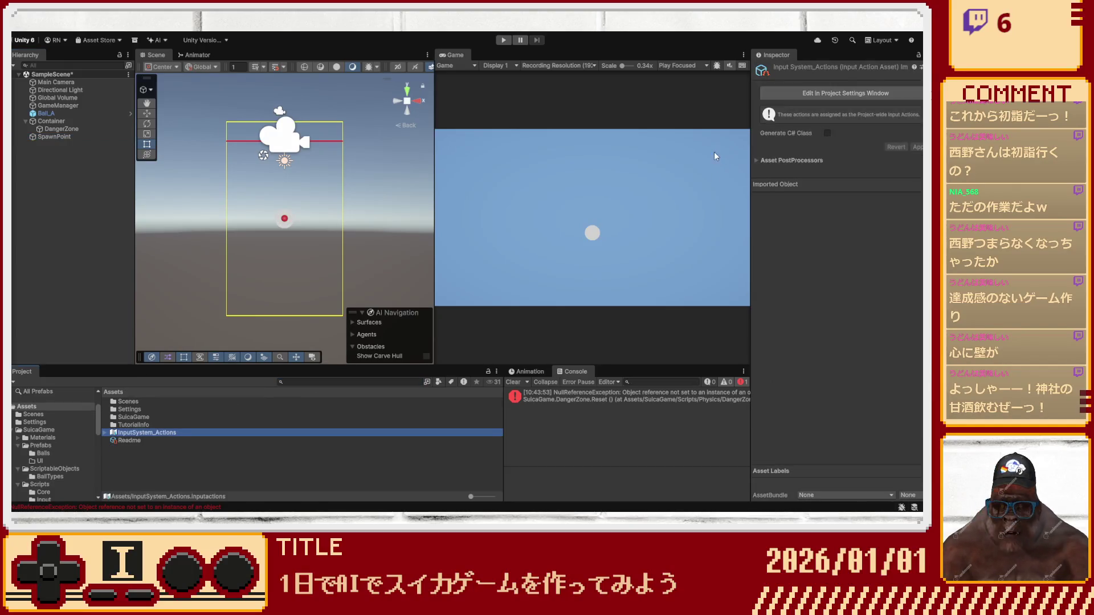
{"action": "left_click", "coordinate": [825, 133]}
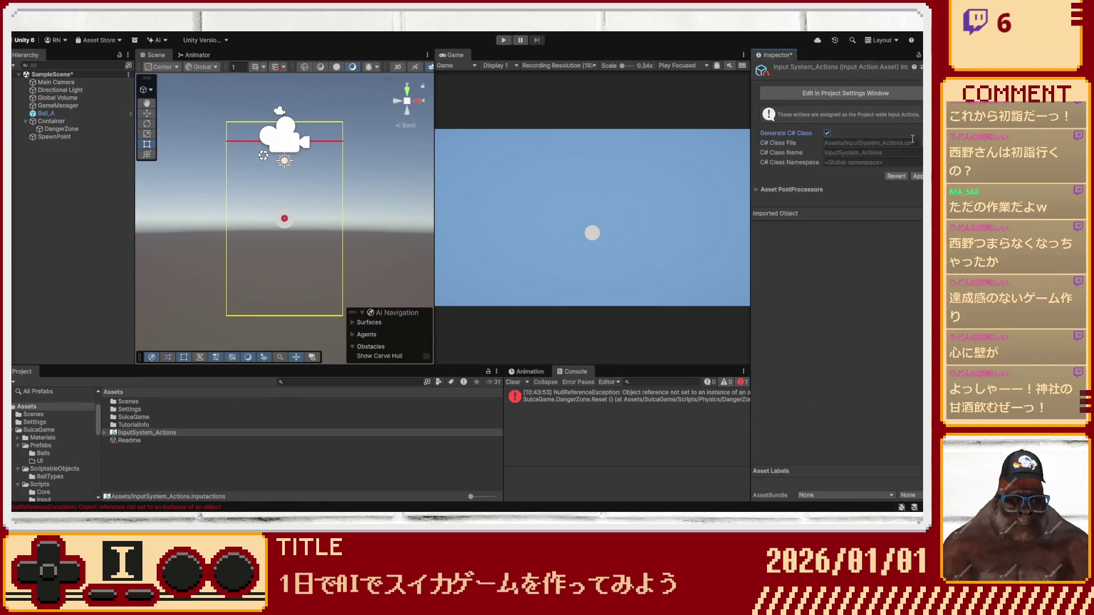
{"action": "left_click", "coordinate": [913, 176]}
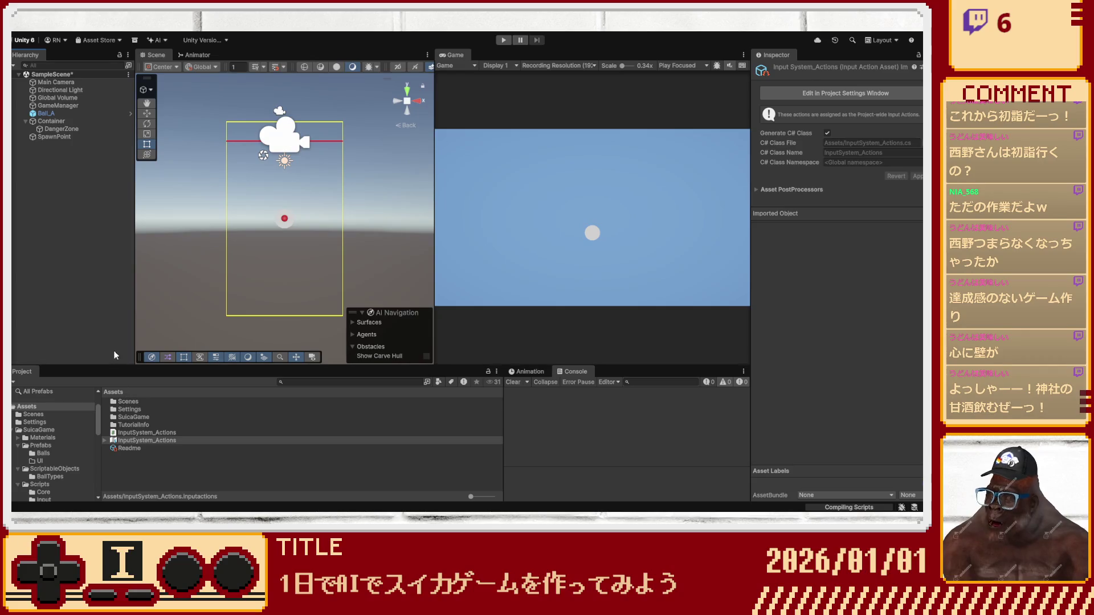
{"action": "key", "text": "ctrl+shift+n"}
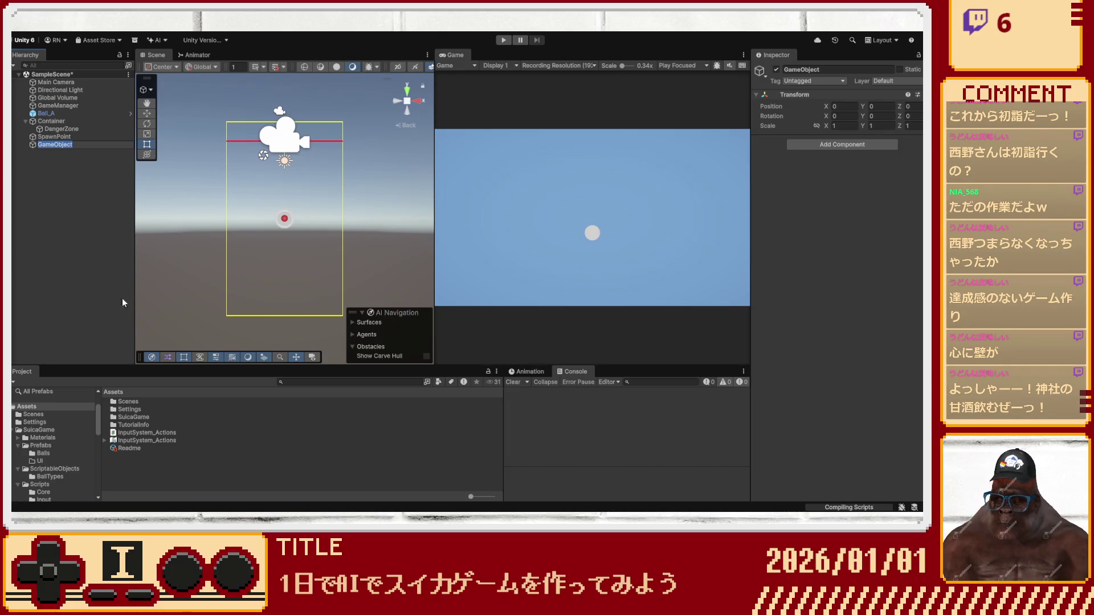
Name the object InputController and add the Input Controller script.
{"action": "type", "text": "InputController"}
{"action": "key", "text": "Return"}
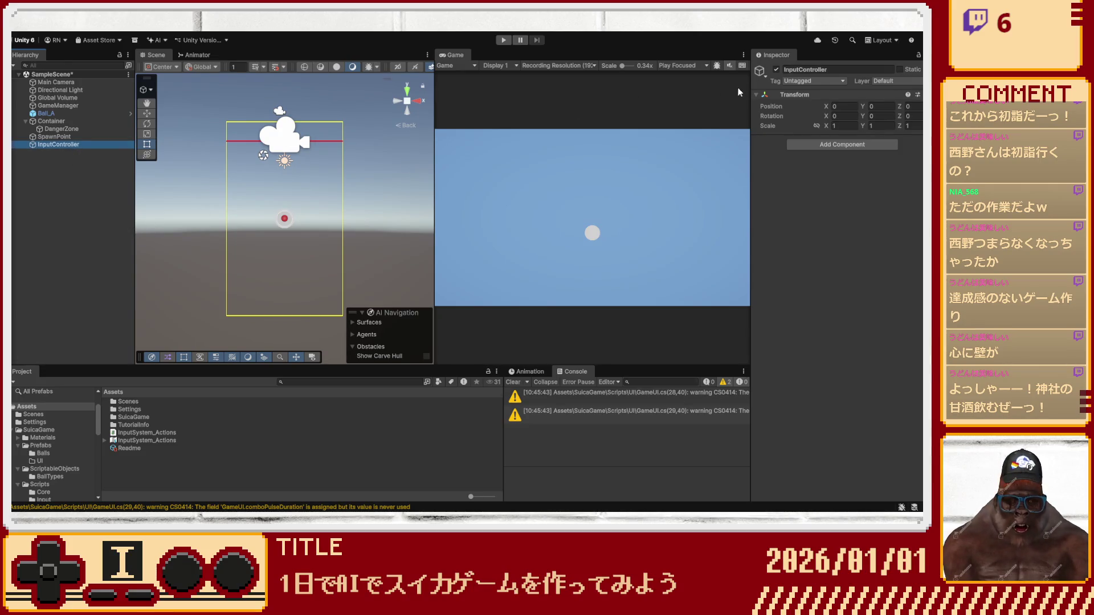
{"action": "left_click", "coordinate": [811, 146]}
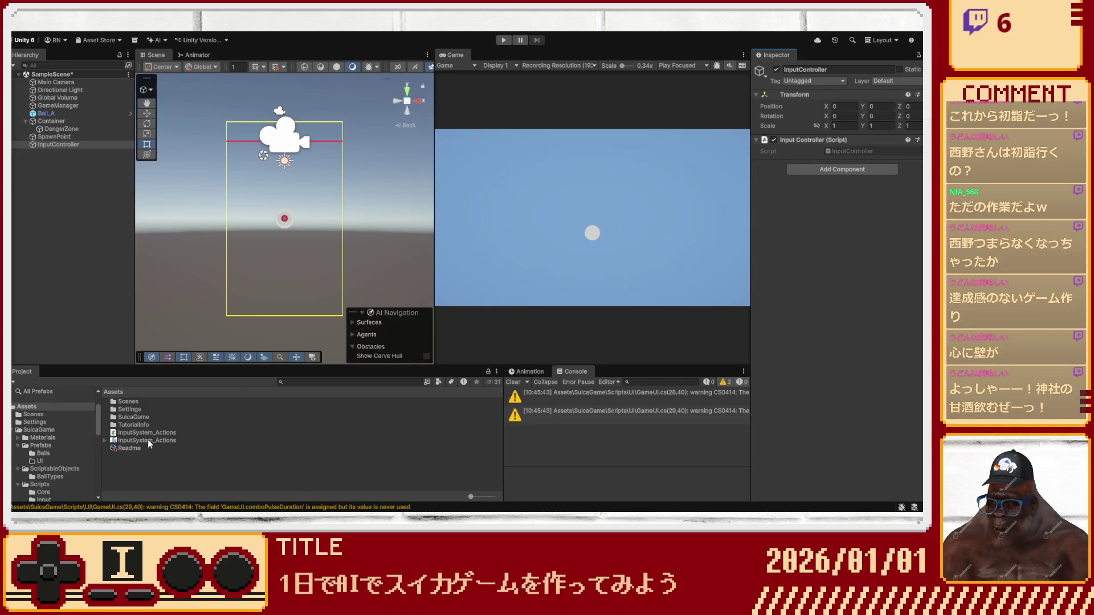
Add Player Input using InputSystem_Actions to InputController, then create another empty object for the merge detector.
{"action": "mouse_move", "coordinate": [147, 434]}
{"action": "left_mouse_down"}
{"action": "mouse_move", "coordinate": [811, 221]}
{"action": "mouse_move", "coordinate": [526, 288]}
{"action": "mouse_move", "coordinate": [187, 412]}
{"action": "mouse_move", "coordinate": [171, 439]}
{"action": "mouse_move", "coordinate": [690, 253]}
{"action": "mouse_move", "coordinate": [790, 159]}
{"action": "left_mouse_up"}
{"action": "left_click_drag", "start_coordinate": [457, 152], "coordinate": [68, 146]}
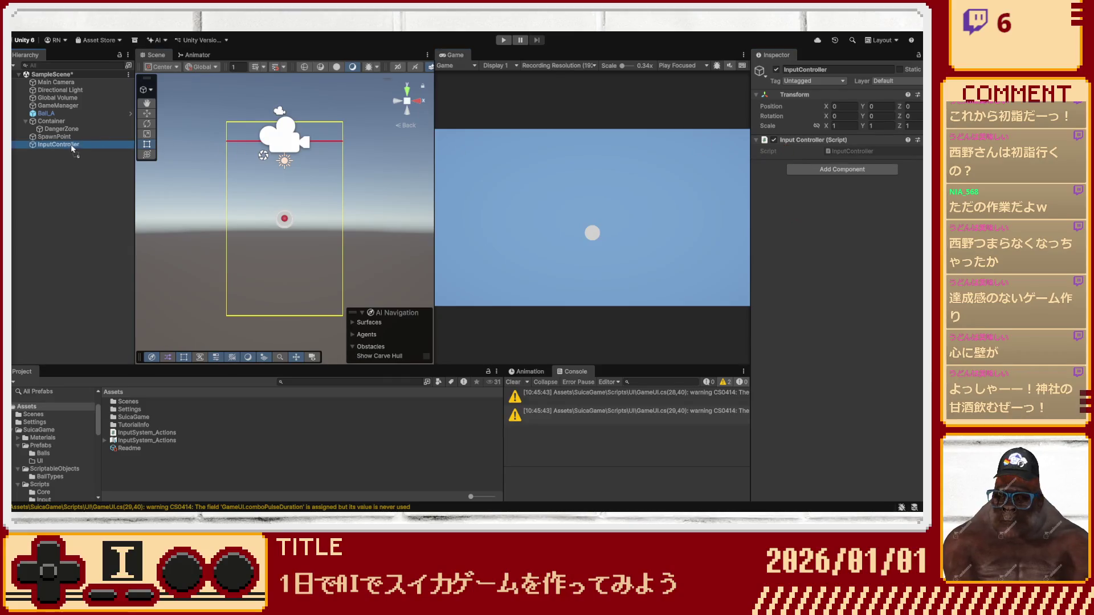
{"action": "left_click", "coordinate": [68, 145]}
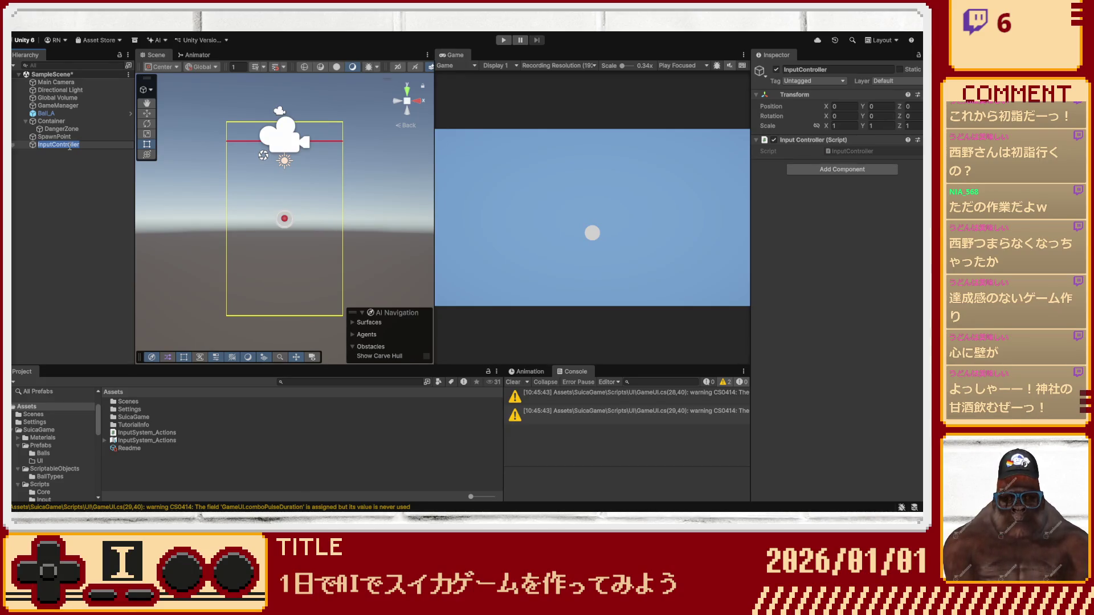
{"action": "left_click", "coordinate": [853, 176]}
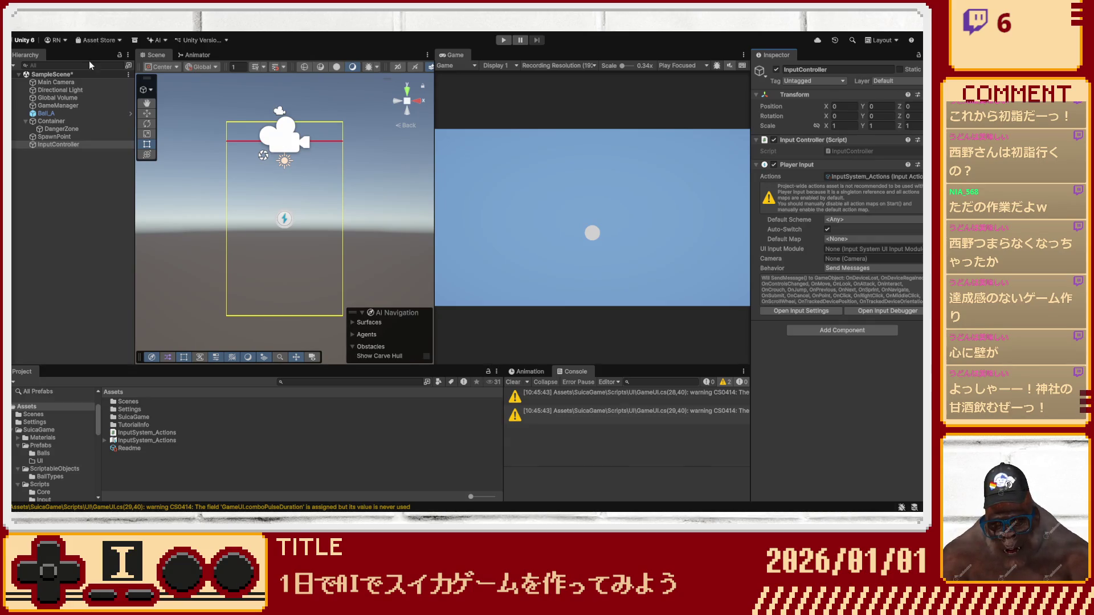
{"action": "key", "text": "ctrl+shift+n"}
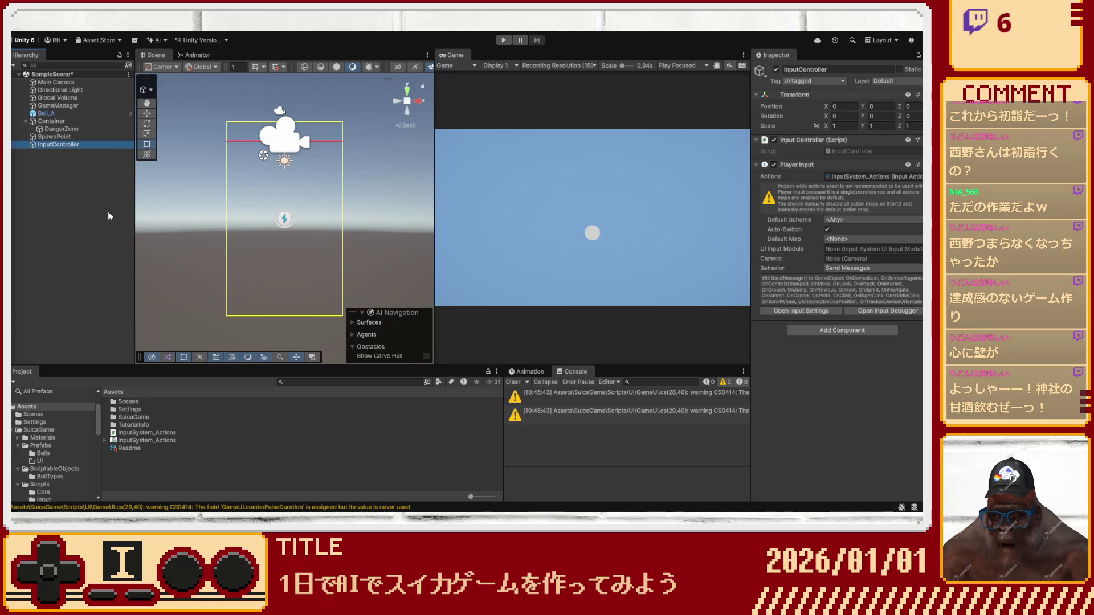
{"action": "type", "text": "Merge"}
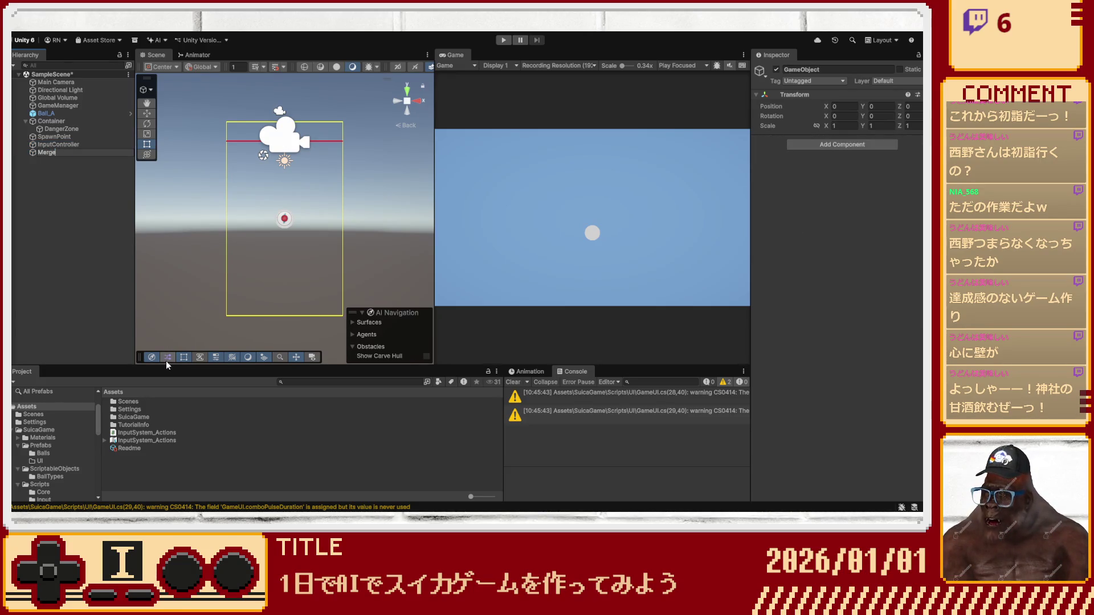
{"action": "type", "text": "Detector"}
{"action": "type", "text": "r"}
Name the object MergeDetector, attach the Merge Detector script, and select GameManager.
{"action": "key", "text": "Return"}
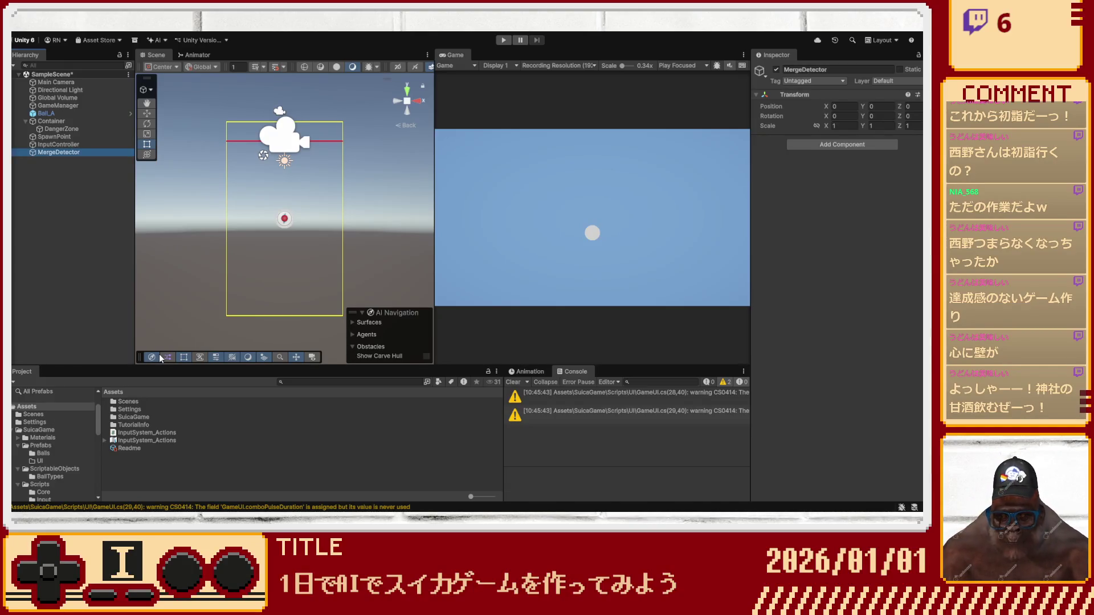
{"action": "left_click", "coordinate": [831, 152]}
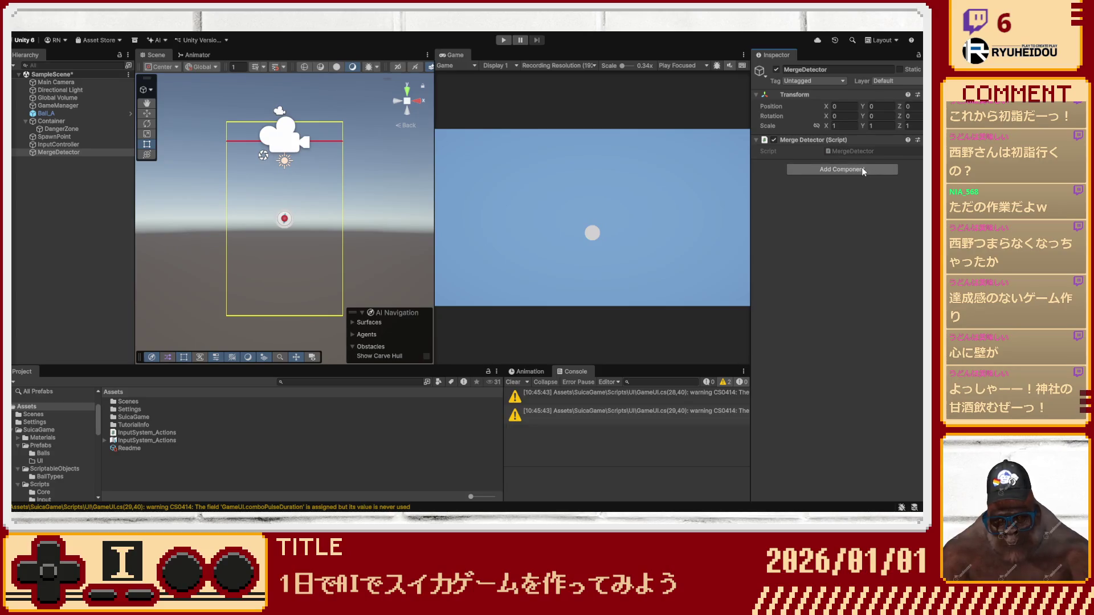
{"action": "left_click", "coordinate": [75, 106]}
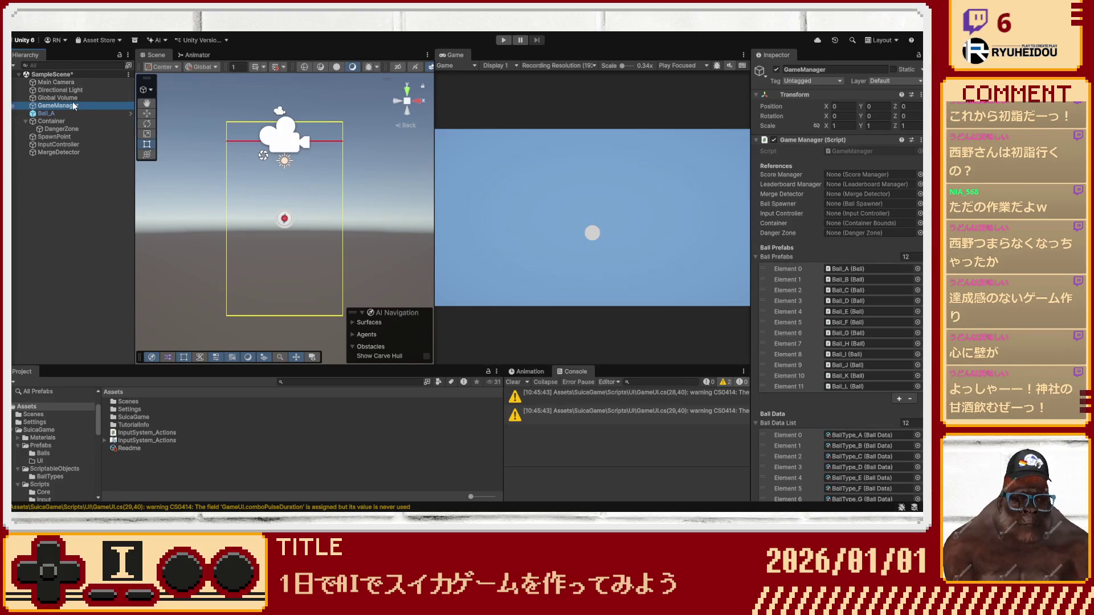
In GameManager, assign GameManager as Score and Leaderboard Manager, MergeDetector, and SpawnPoint as Ball Spawner.
{"action": "left_click", "coordinate": [850, 176]}
{"action": "left_click_drag", "start_coordinate": [850, 177], "coordinate": [849, 174]}
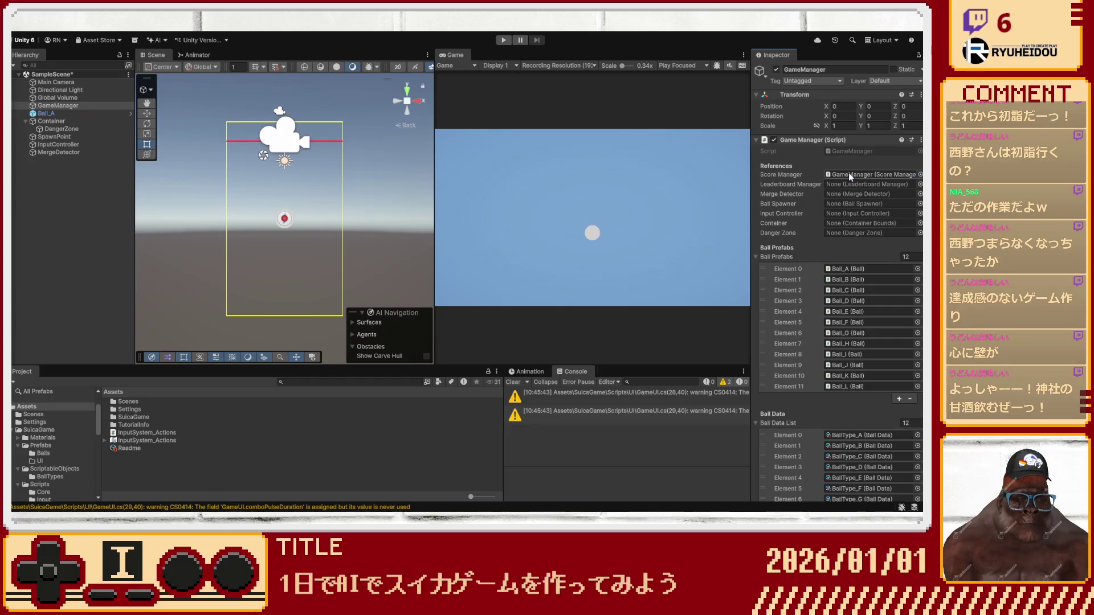
{"action": "left_click_drag", "start_coordinate": [60, 106], "coordinate": [847, 182]}
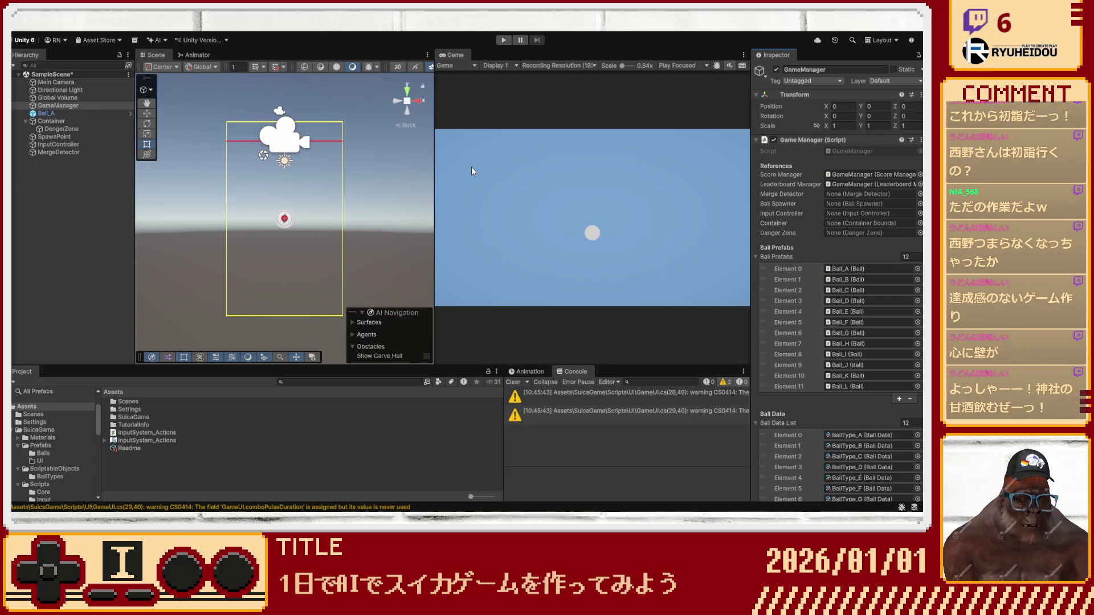
{"action": "mouse_move", "coordinate": [65, 152]}
{"action": "left_mouse_down"}
{"action": "mouse_move", "coordinate": [855, 195]}
{"action": "mouse_move", "coordinate": [156, 173]}
{"action": "mouse_move", "coordinate": [59, 156]}
{"action": "mouse_move", "coordinate": [537, 178]}
{"action": "mouse_move", "coordinate": [733, 204]}
{"action": "mouse_move", "coordinate": [835, 195]}
{"action": "left_mouse_up"}
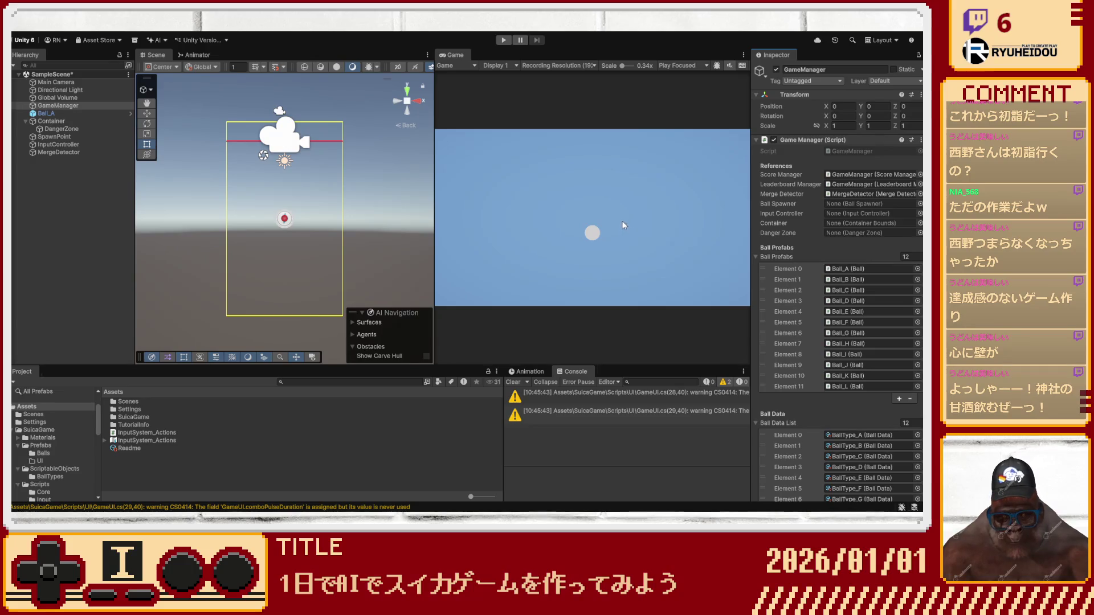
{"action": "mouse_move", "coordinate": [69, 136]}
{"action": "left_mouse_down"}
{"action": "mouse_move", "coordinate": [854, 196]}
{"action": "mouse_move", "coordinate": [862, 207]}
{"action": "left_mouse_up"}
Assign GameManager's InputController, Container and DangerZone, then give SpawnPoint's Ball Spawner InputController.
{"action": "left_click_drag", "start_coordinate": [57, 146], "coordinate": [840, 211]}
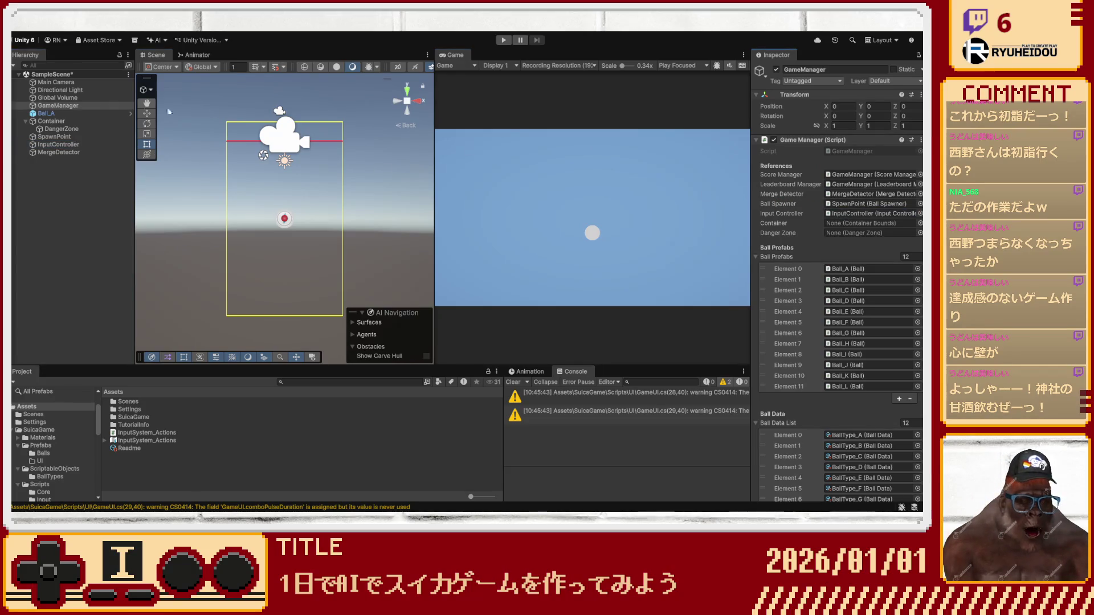
{"action": "left_click_drag", "start_coordinate": [54, 121], "coordinate": [855, 222]}
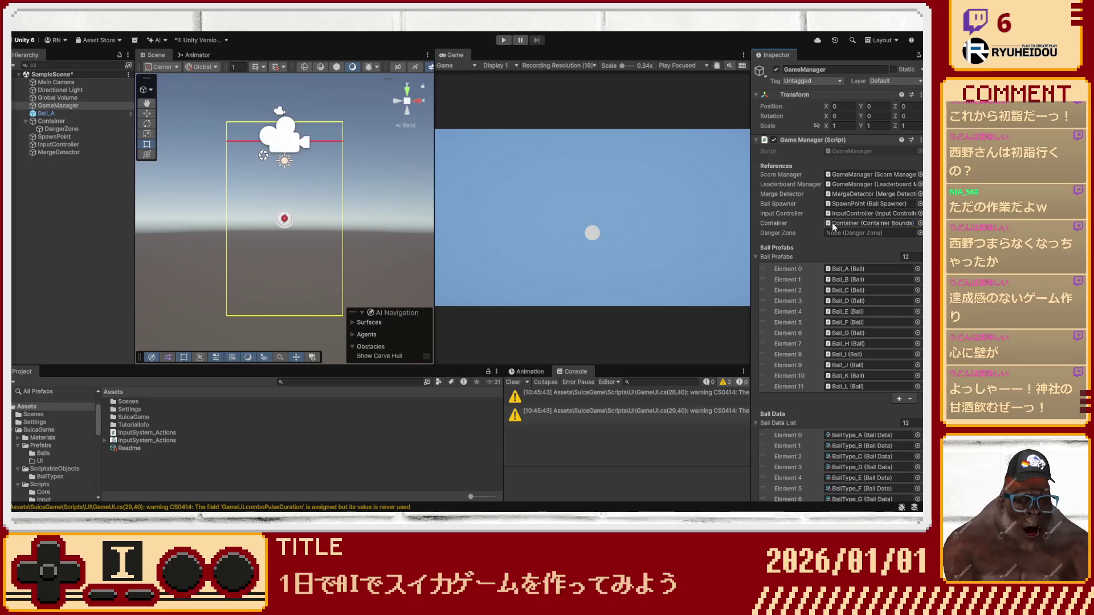
{"action": "left_click_drag", "start_coordinate": [57, 129], "coordinate": [871, 233]}
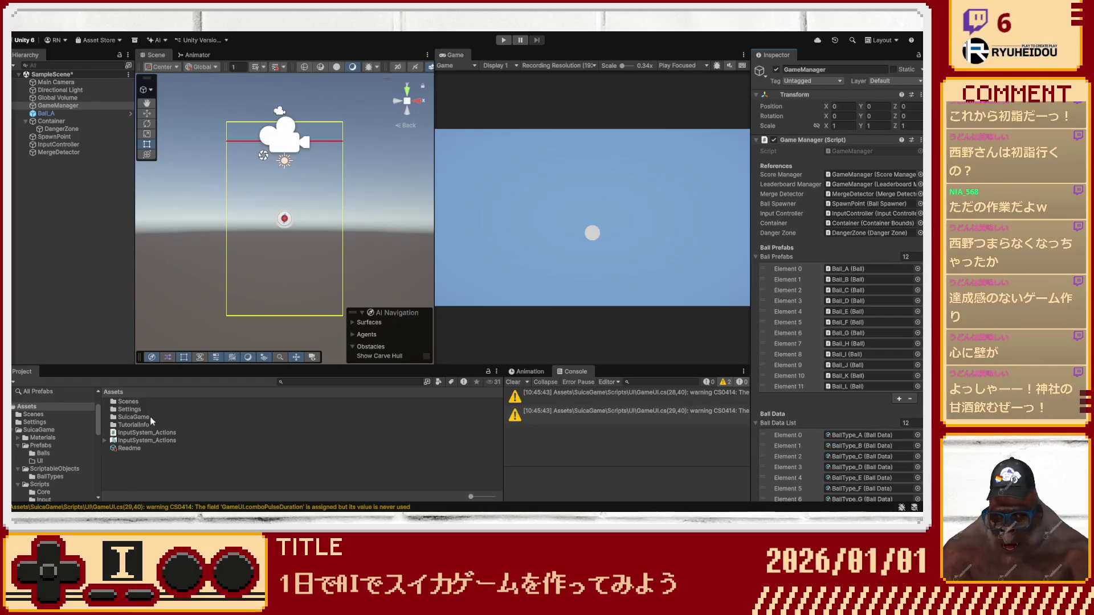
{"action": "left_click", "coordinate": [57, 138]}
{"action": "mouse_move", "coordinate": [64, 147]}
{"action": "left_mouse_down"}
{"action": "mouse_move", "coordinate": [843, 203]}
{"action": "mouse_move", "coordinate": [842, 181]}
{"action": "left_mouse_up"}
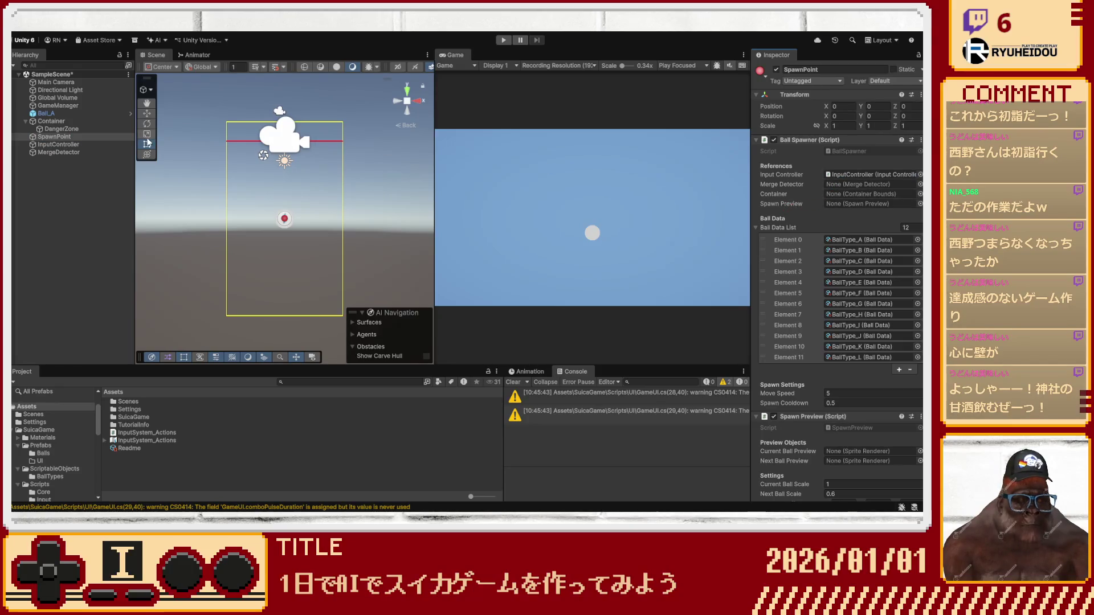
Drag MergeDetector, Container and SpawnPoint into the Ball Spawner's Merge Detector, Container and Spawn Preview fields.
{"action": "left_click_drag", "start_coordinate": [57, 152], "coordinate": [836, 190]}
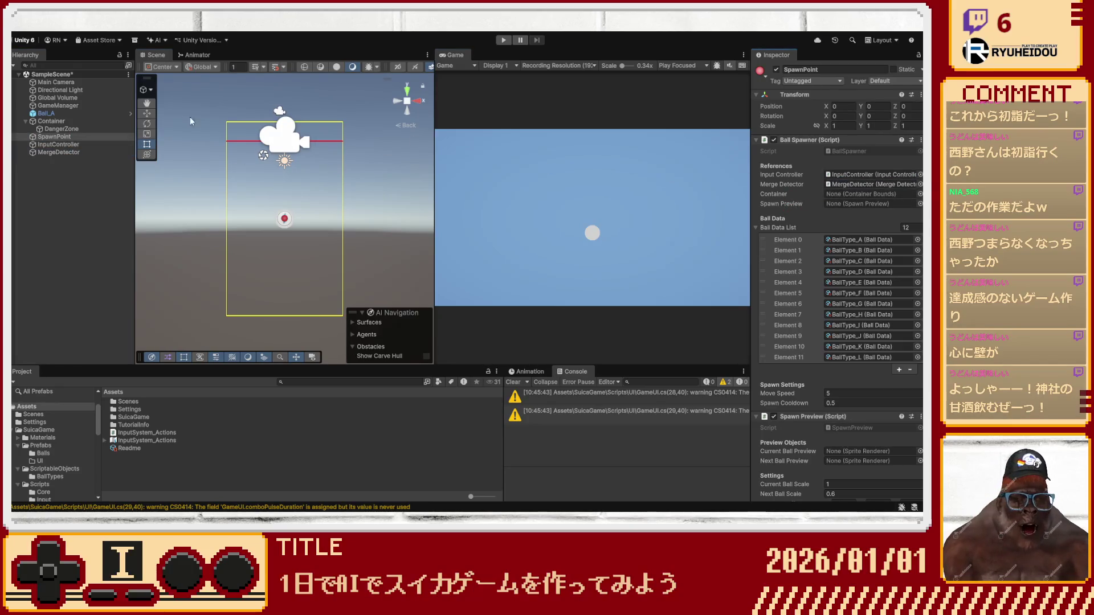
{"action": "mouse_move", "coordinate": [51, 121]}
{"action": "left_mouse_down"}
{"action": "mouse_move", "coordinate": [456, 170]}
{"action": "mouse_move", "coordinate": [840, 194]}
{"action": "left_mouse_up"}
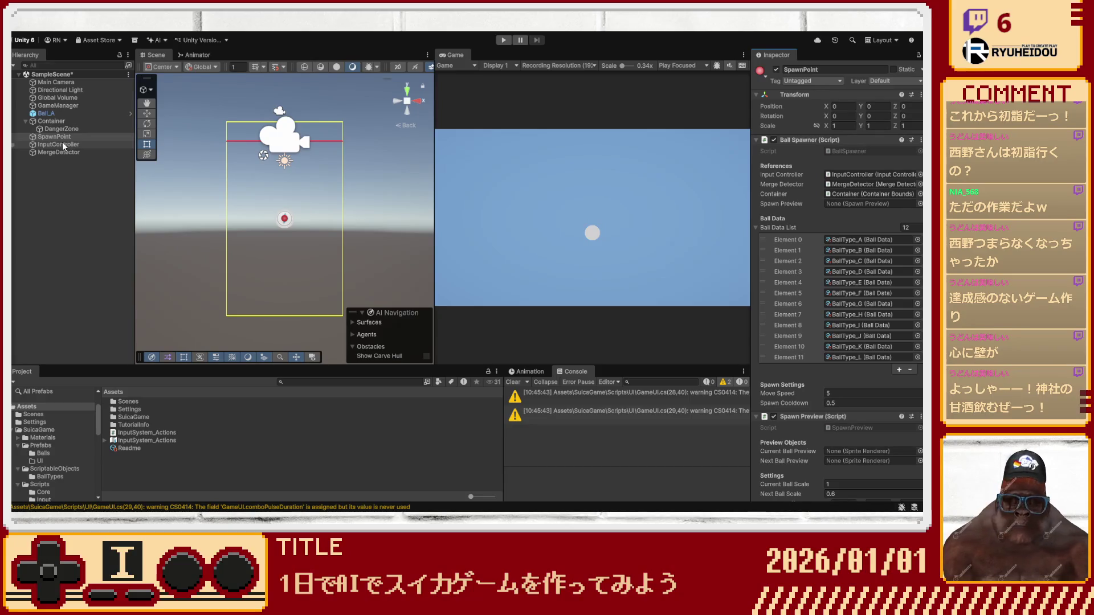
{"action": "left_click_drag", "start_coordinate": [63, 139], "coordinate": [846, 206]}
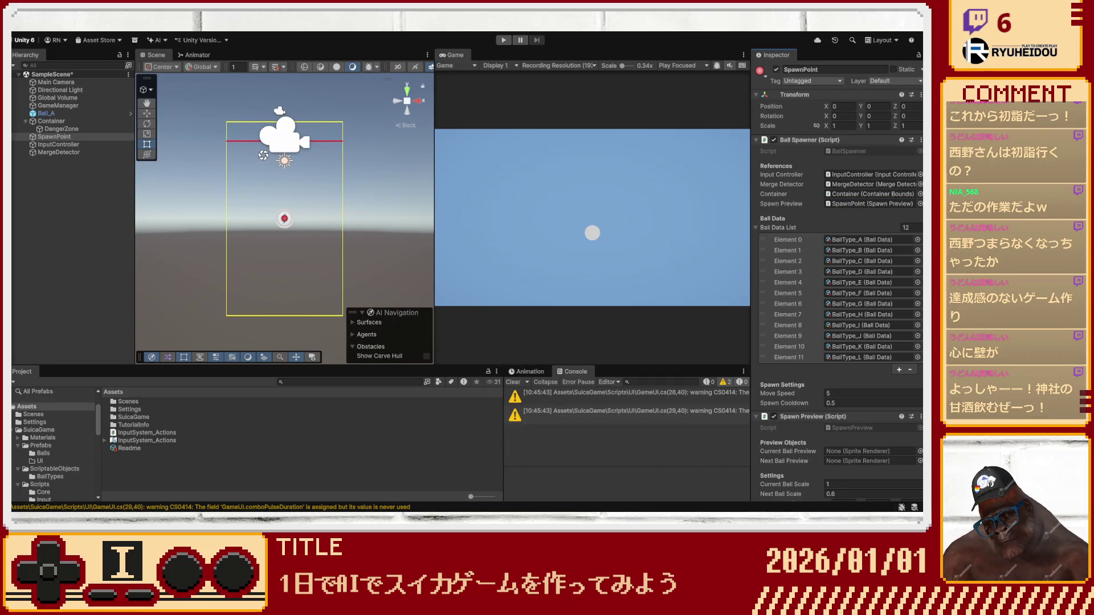
{"action": "left_click_drag", "start_coordinate": [803, 418], "coordinate": [860, 207]}
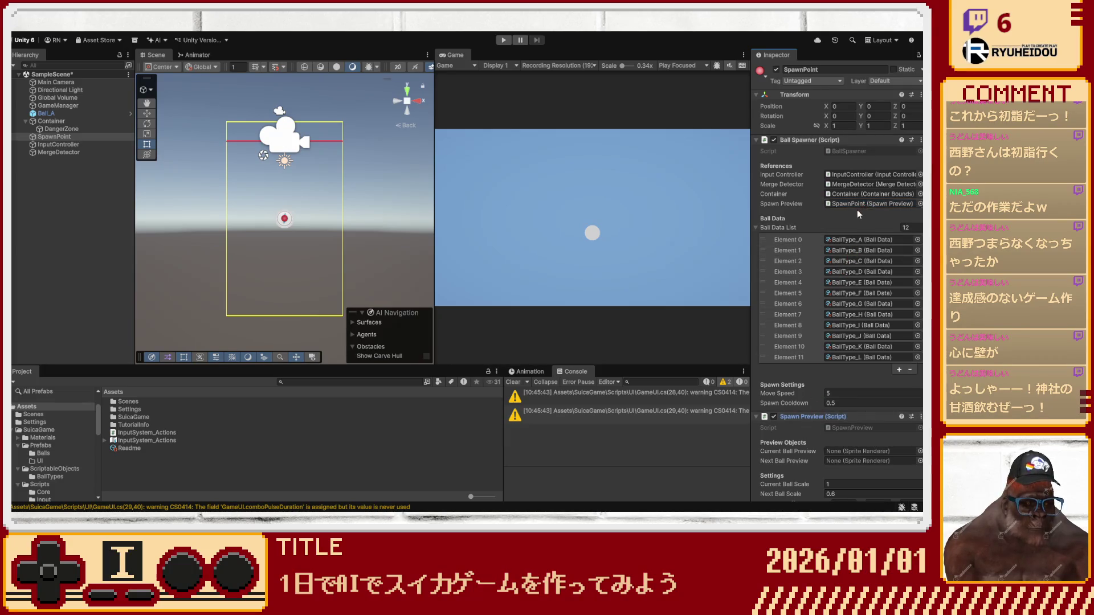
Review the Ball Spawner component, then inspect the DangerZone object and the Container's bounds.
{"action": "scroll", "coordinate": [771, 388], "scroll_direction": "down", "scroll_amount": 1}
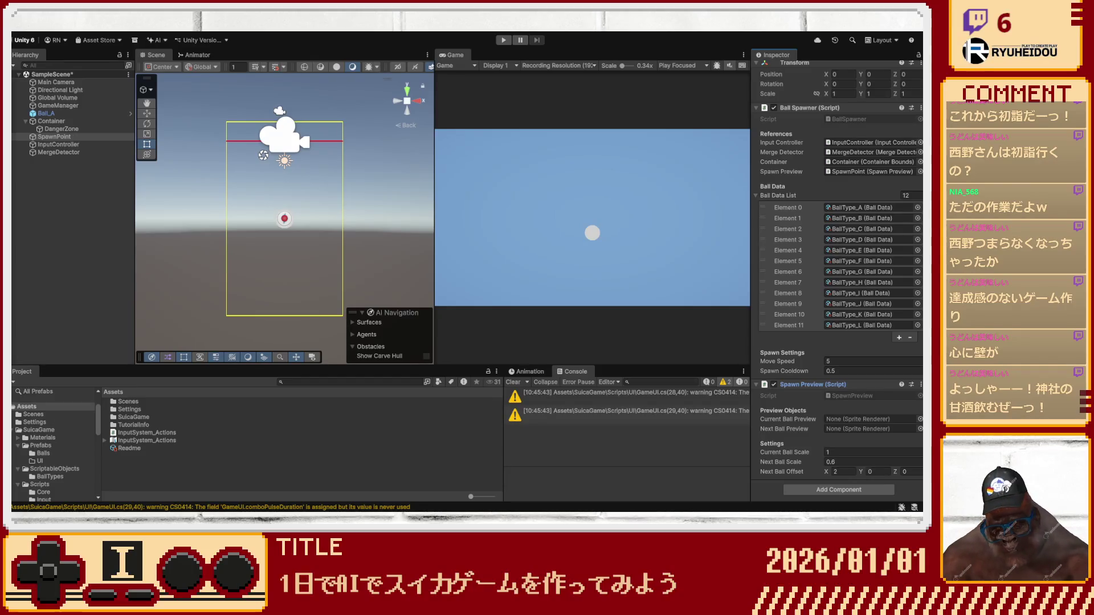
{"action": "scroll", "coordinate": [854, 166], "scroll_direction": "up", "scroll_amount": 2}
{"action": "type", "text": "4"}
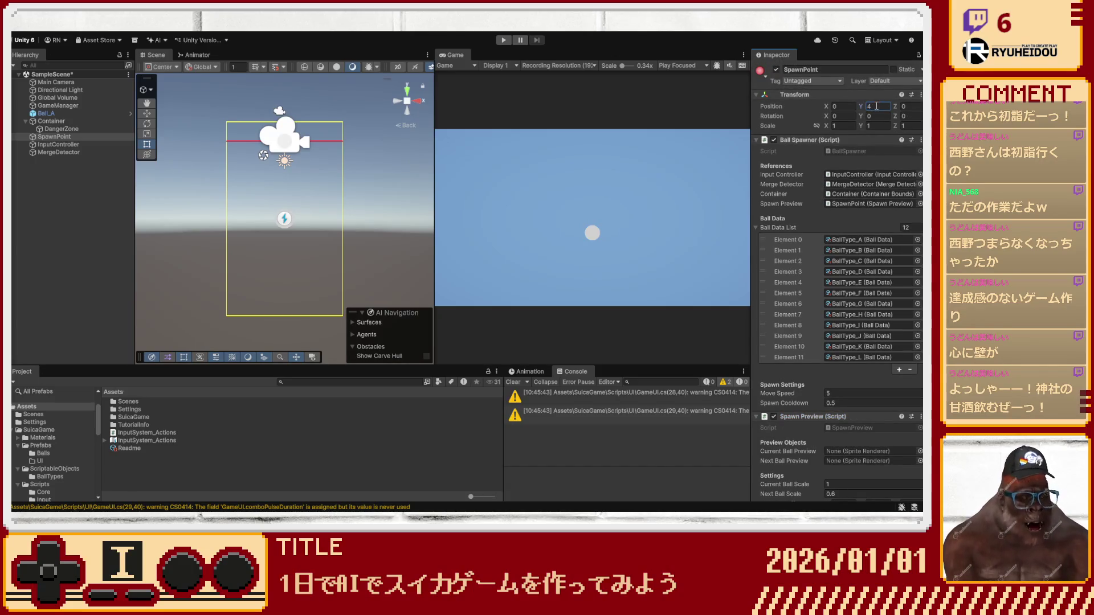
{"action": "left_click", "coordinate": [85, 130]}
{"action": "left_click", "coordinate": [87, 122]}
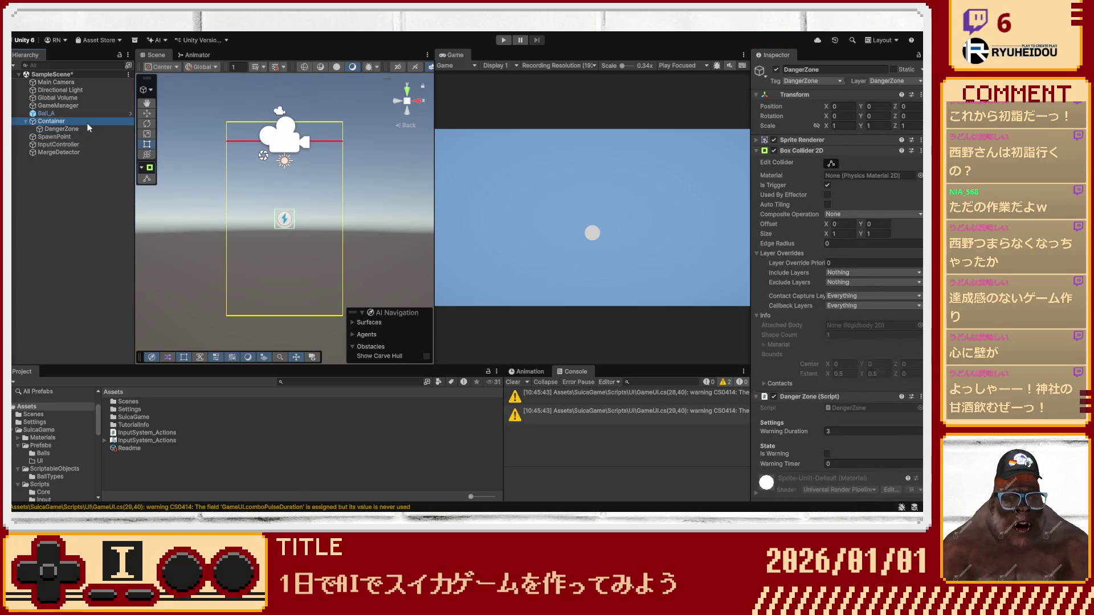